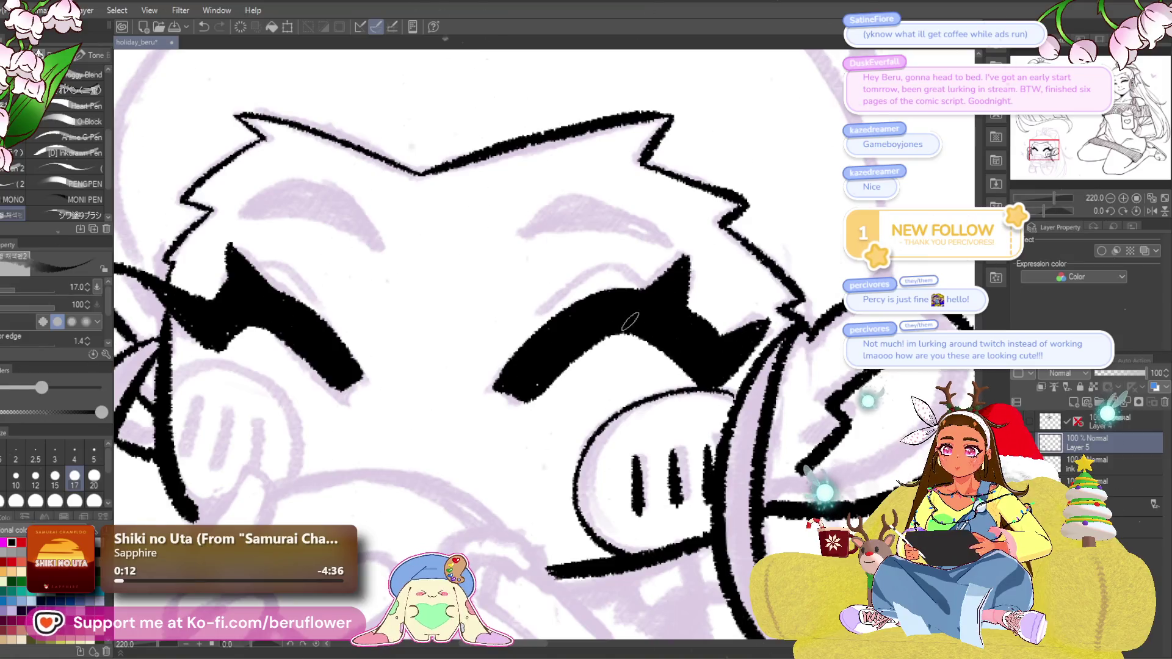
Ink the curved lines and two lash strokes around the front-view chibi's eye.
left_click_drag(240, 337, 338, 374)
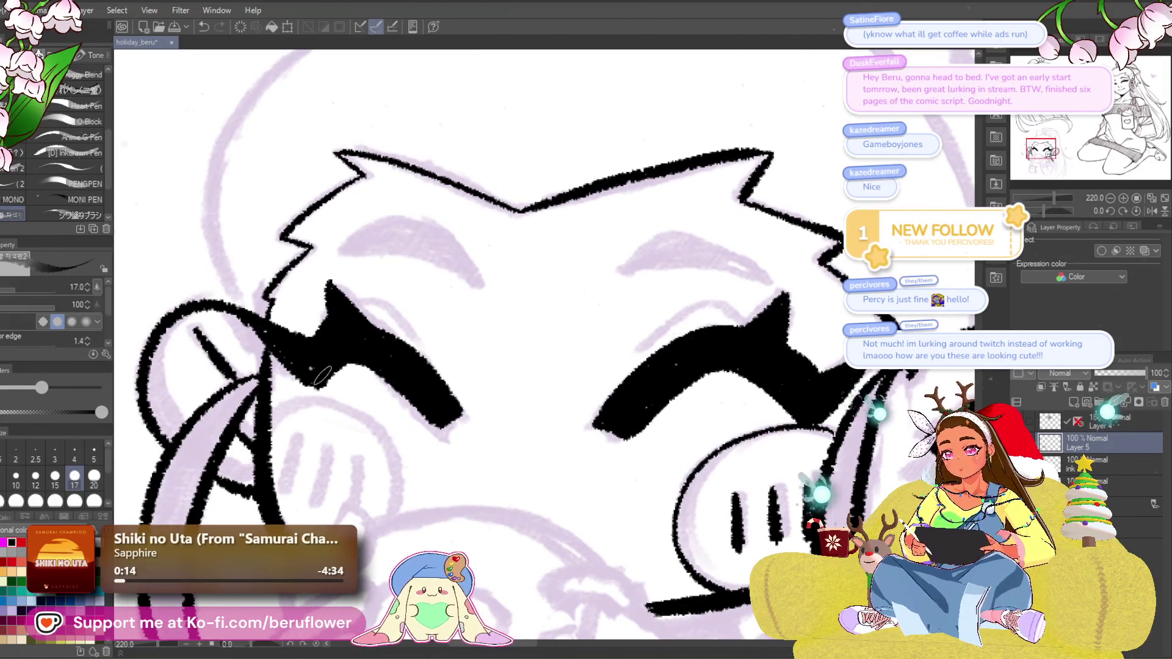
scroll(297, 367, "down", 5)
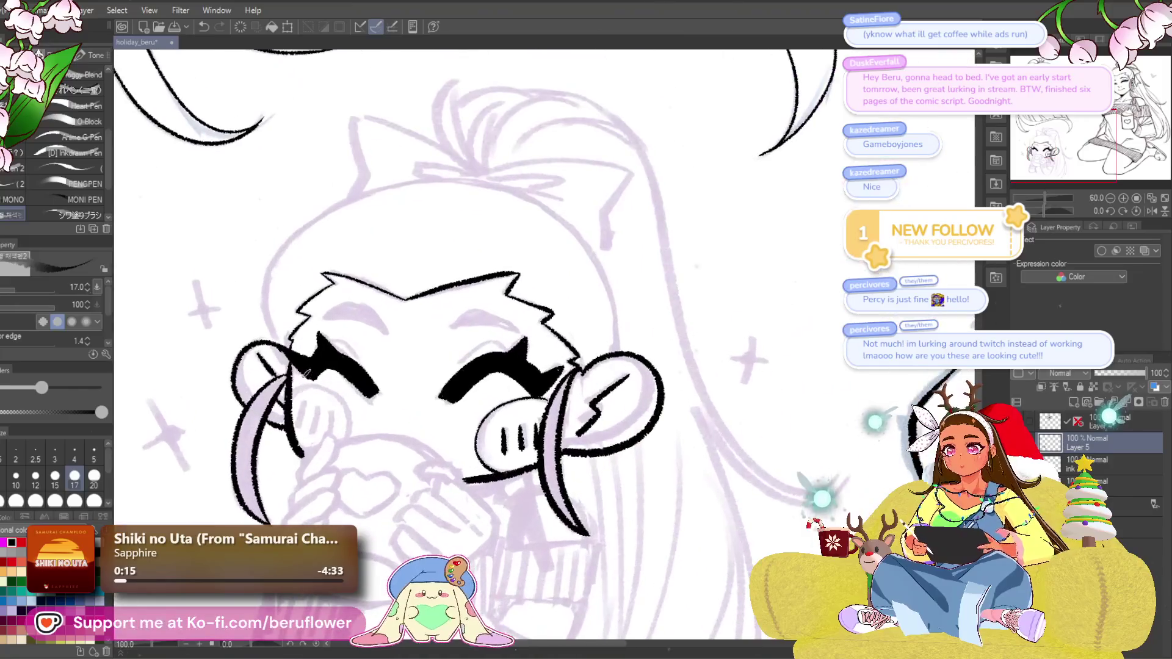
scroll(646, 374, "up", 2)
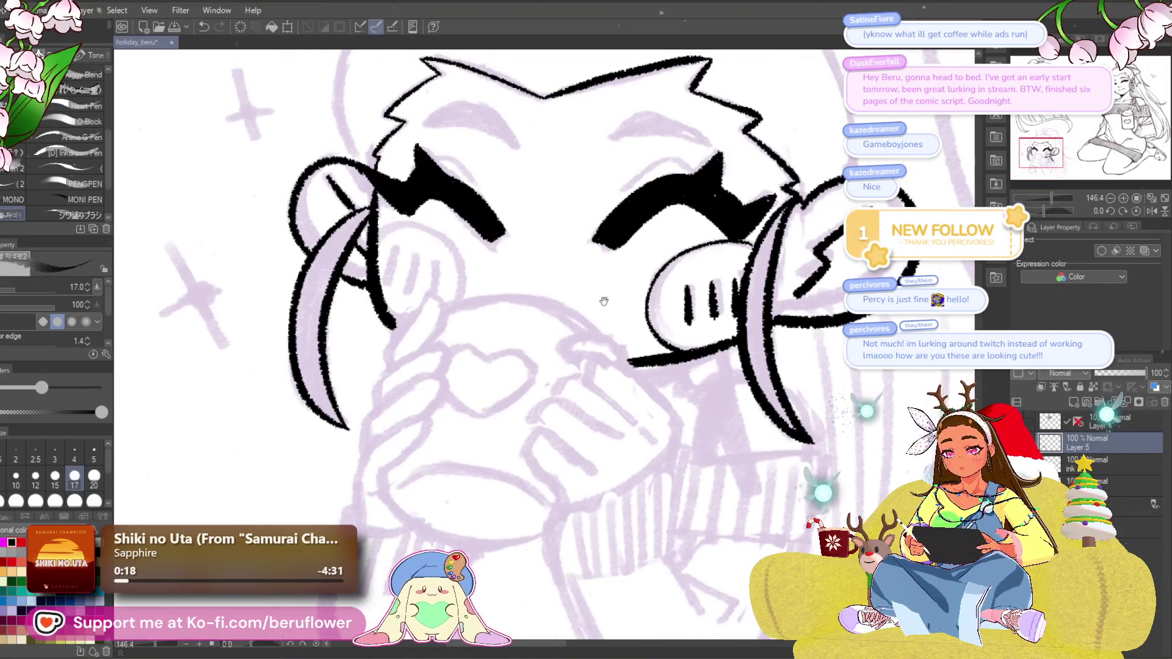
left_click_drag(1052, 206, 1037, 211)
scroll(675, 305, "up", 4)
mouse_move(435, 453)
left_mouse_down()
mouse_move(501, 347)
mouse_move(685, 252)
left_mouse_up()
scroll(682, 263, "down", 4)
scroll(679, 275, "up", 4)
mouse_move(522, 461)
left_mouse_down()
mouse_move(532, 369)
mouse_move(620, 321)
mouse_move(708, 308)
mouse_move(536, 442)
mouse_move(516, 475)
mouse_move(689, 340)
left_mouse_up()
mouse_move(620, 352)
left_mouse_down()
mouse_move(437, 485)
mouse_move(602, 346)
mouse_move(536, 335)
mouse_move(440, 488)
left_mouse_up()
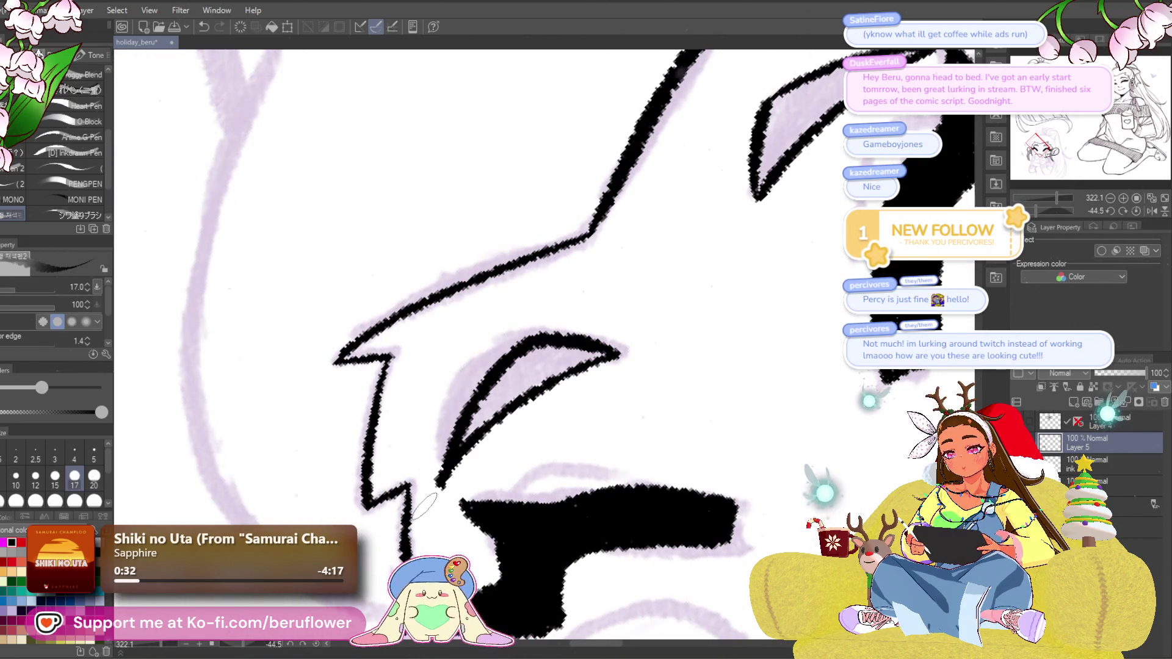
Ink the bold outline along the head's top curve and extend it down the side.
scroll(426, 506, "down", 5)
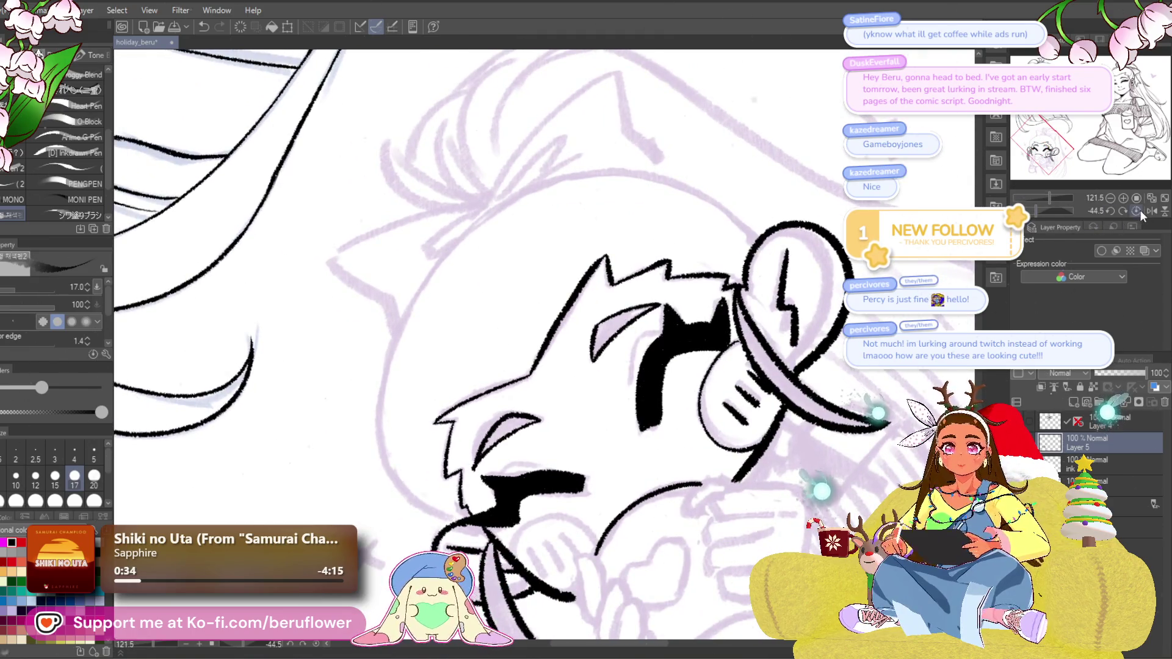
left_click(1136, 211)
scroll(448, 494, "up", 3)
mouse_move(446, 493)
left_mouse_down()
mouse_move(427, 341)
mouse_move(597, 197)
mouse_move(757, 151)
left_mouse_up()
scroll(802, 148, "down", 5)
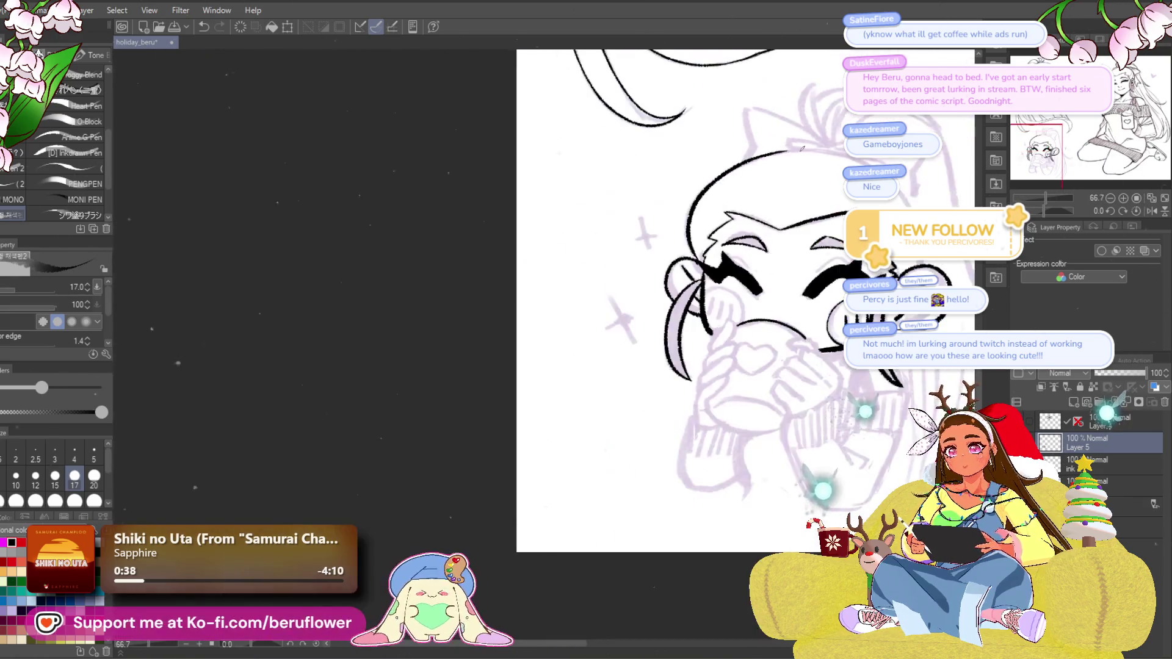
left_click_drag(1060, 207, 1027, 208)
scroll(831, 173, "up", 4)
mouse_move(832, 173)
left_mouse_down()
mouse_move(667, 199)
mouse_move(487, 375)
left_mouse_up()
left_click_drag(510, 320, 449, 481)
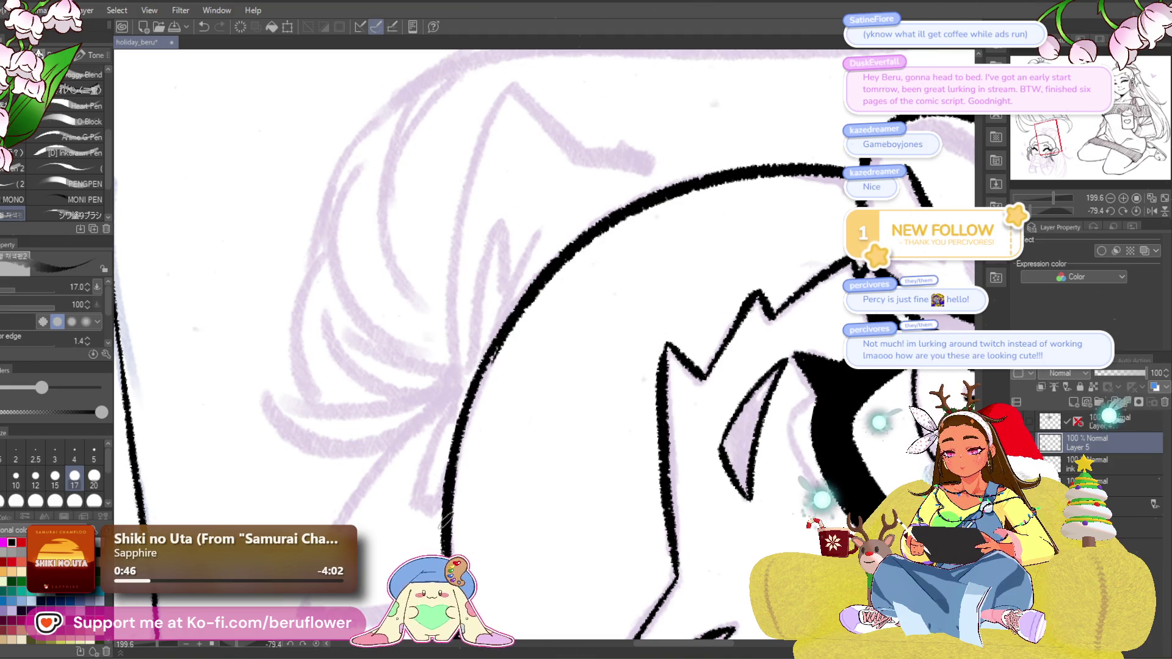
left_click(1136, 210)
left_click_drag(711, 488, 694, 384)
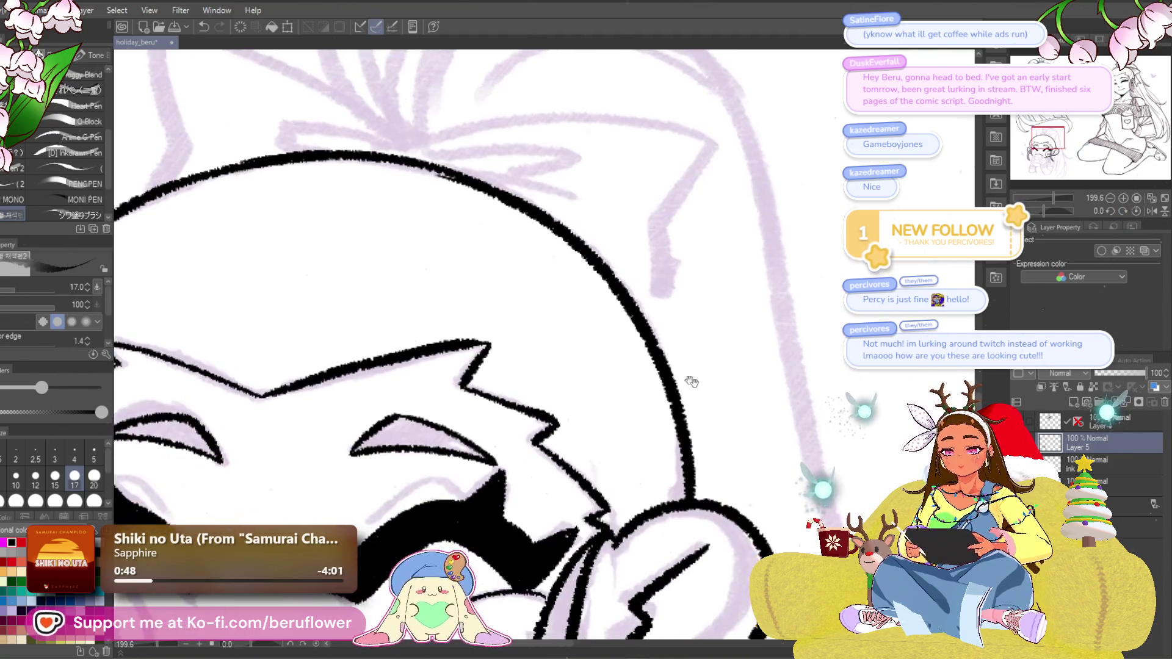
Ink the small bun atop the head and a ribbon line running right from it.
key("ctrl+minus")
key("ctrl+minus")
key("ctrl+minus")
scroll(674, 329, "up", 2)
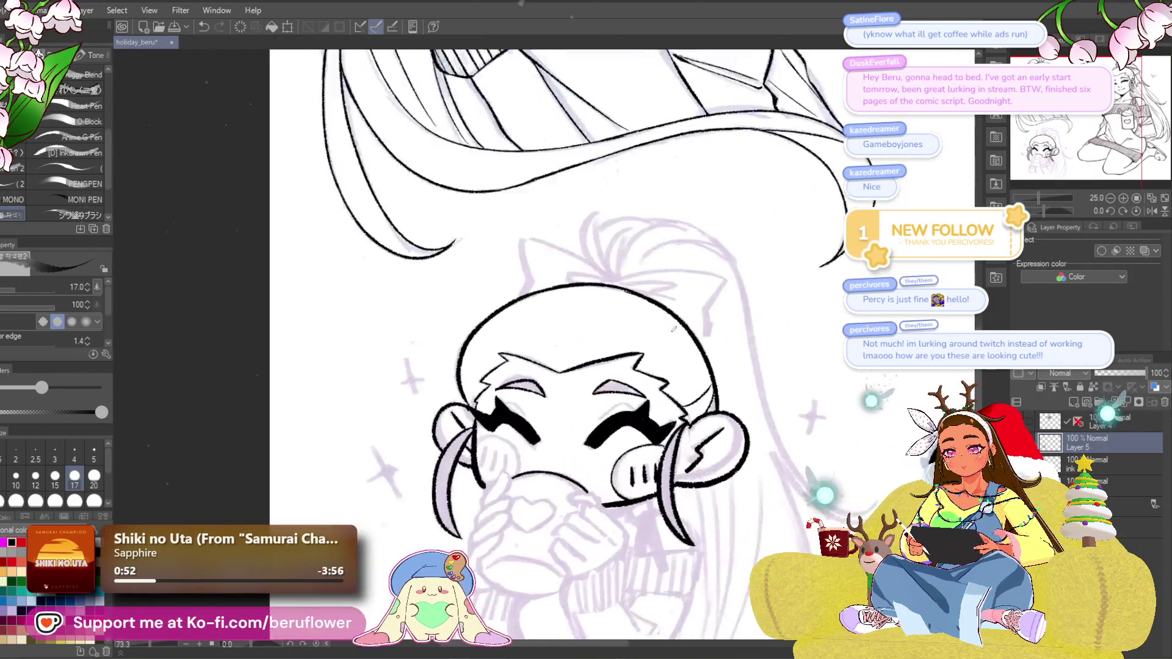
scroll(674, 329, "up", 4)
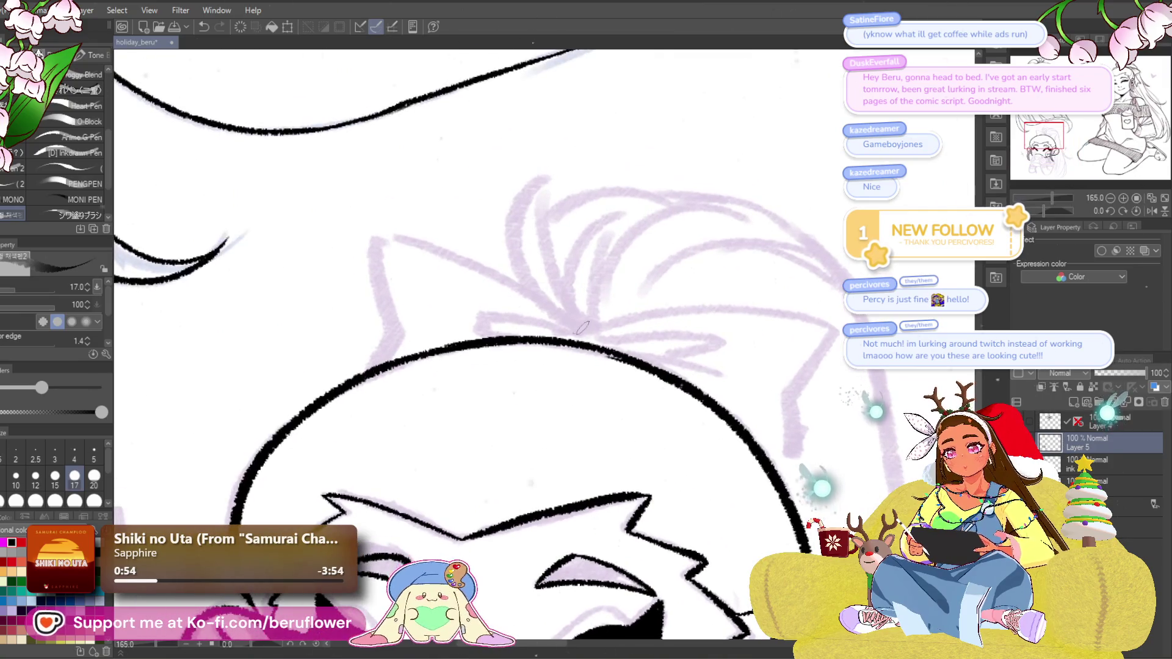
left_click_drag(604, 332, 607, 345)
scroll(604, 332, "down", 4)
scroll(605, 332, "up", 4)
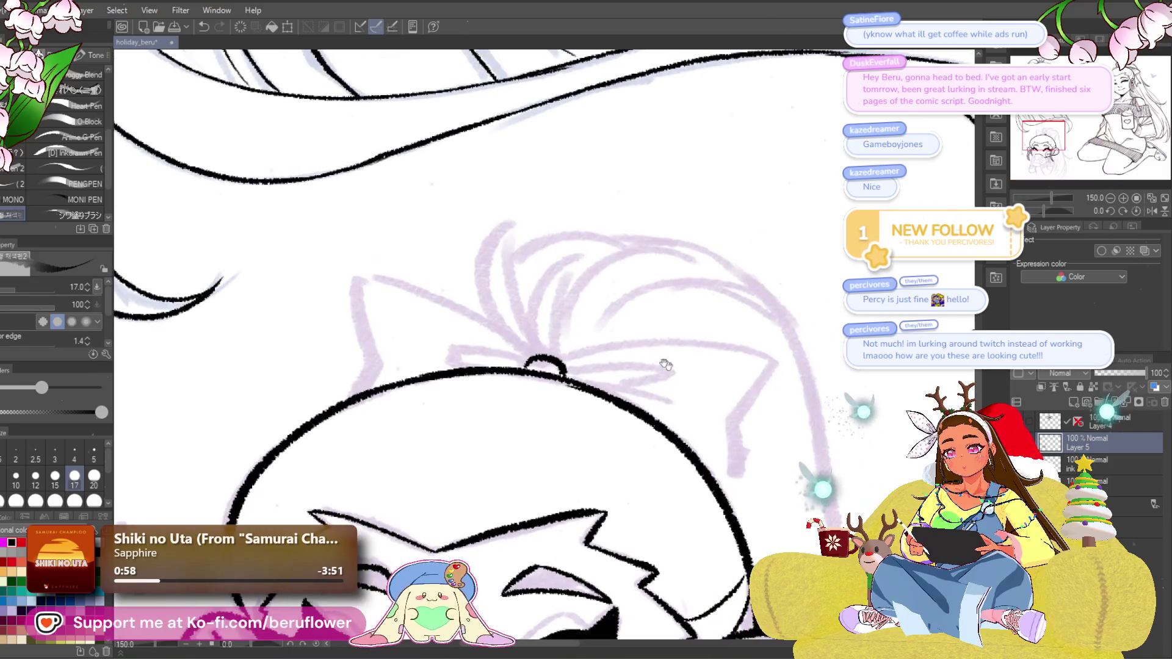
mouse_move(559, 361)
left_mouse_down()
mouse_move(635, 340)
mouse_move(776, 362)
mouse_move(749, 306)
left_mouse_up()
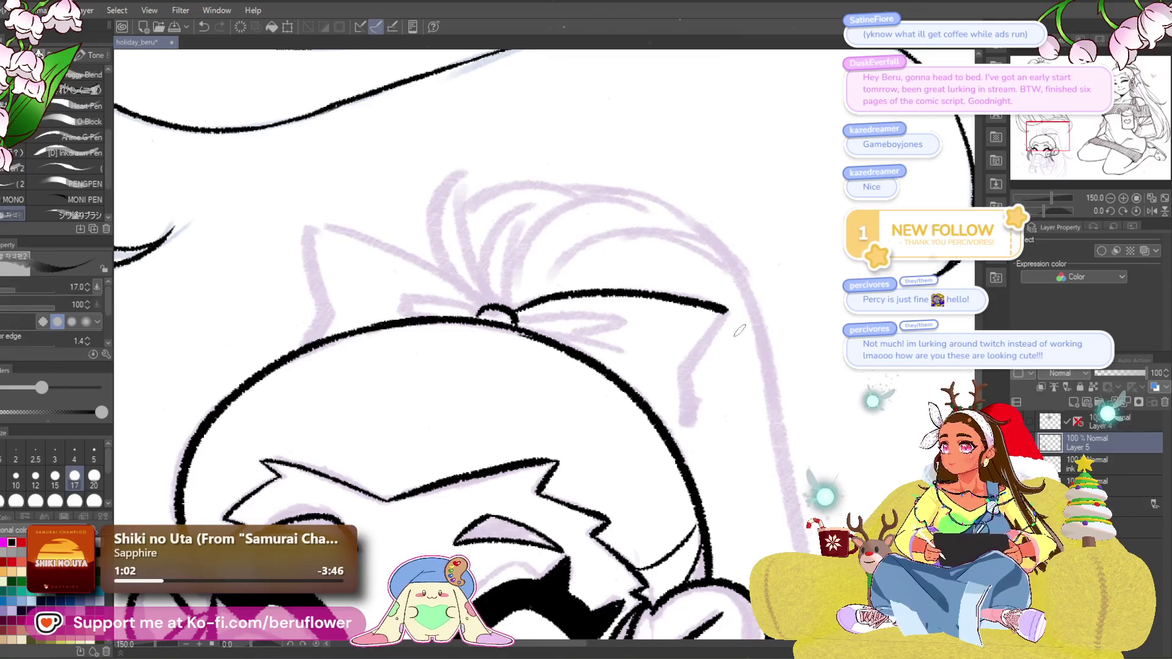
Ink the right ear's edge from its tip, removing the stray lower part.
left_click_drag(715, 370, 725, 356)
left_click_drag(737, 295, 696, 357)
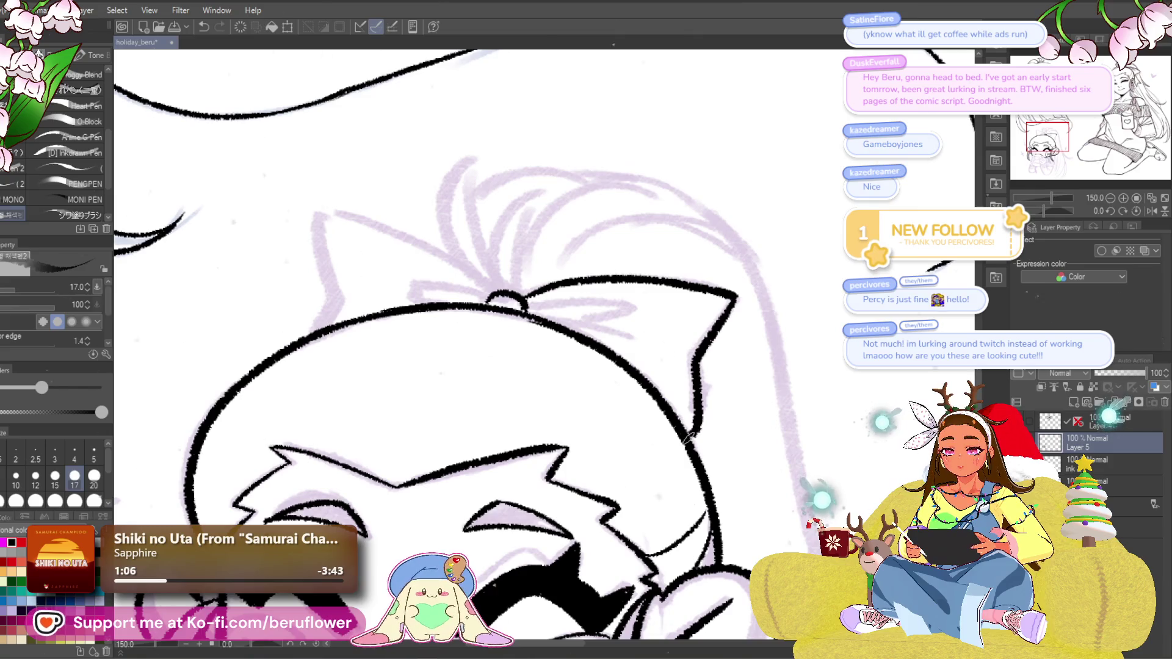
key("ctrl+z")
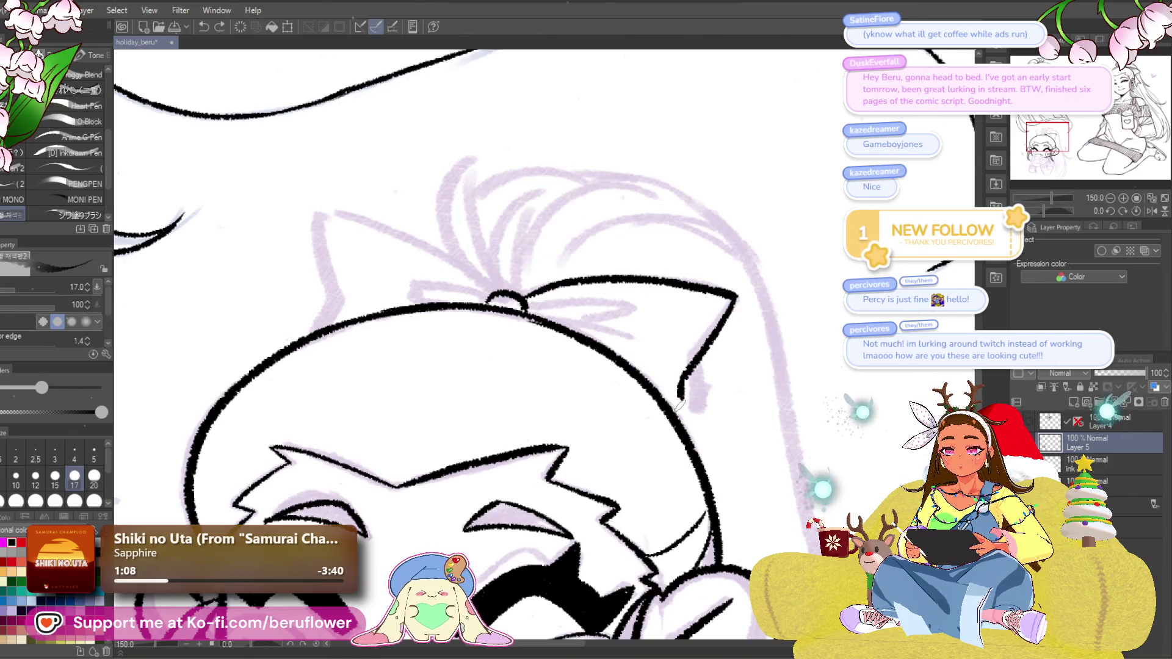
Ink a ribbon tail and the bow's left loop from the knot.
left_click_drag(694, 372, 792, 408)
mouse_move(641, 351)
left_mouse_down()
mouse_move(809, 414)
mouse_move(491, 282)
mouse_move(494, 342)
left_mouse_up()
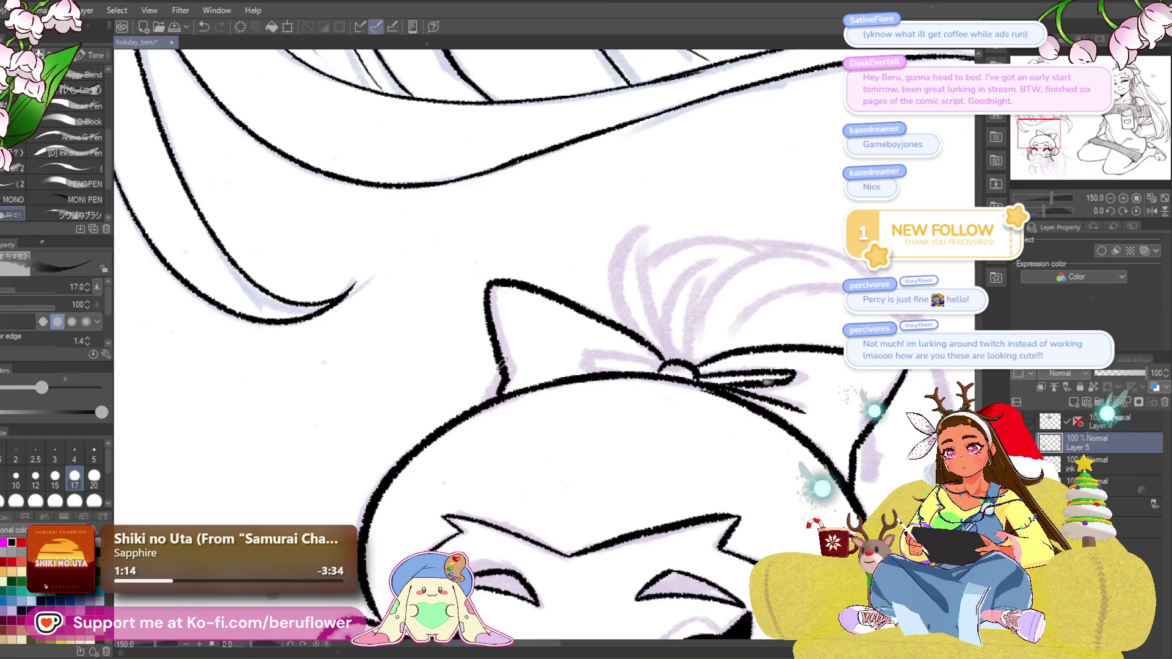
left_click_drag(782, 365, 769, 355)
mouse_move(651, 360)
left_mouse_down()
mouse_move(571, 340)
mouse_move(601, 362)
mouse_move(610, 351)
mouse_move(605, 362)
left_mouse_up()
Undo the bow's left loop and redraw it more cleanly.
key("ctrl+z")
key("ctrl+z")
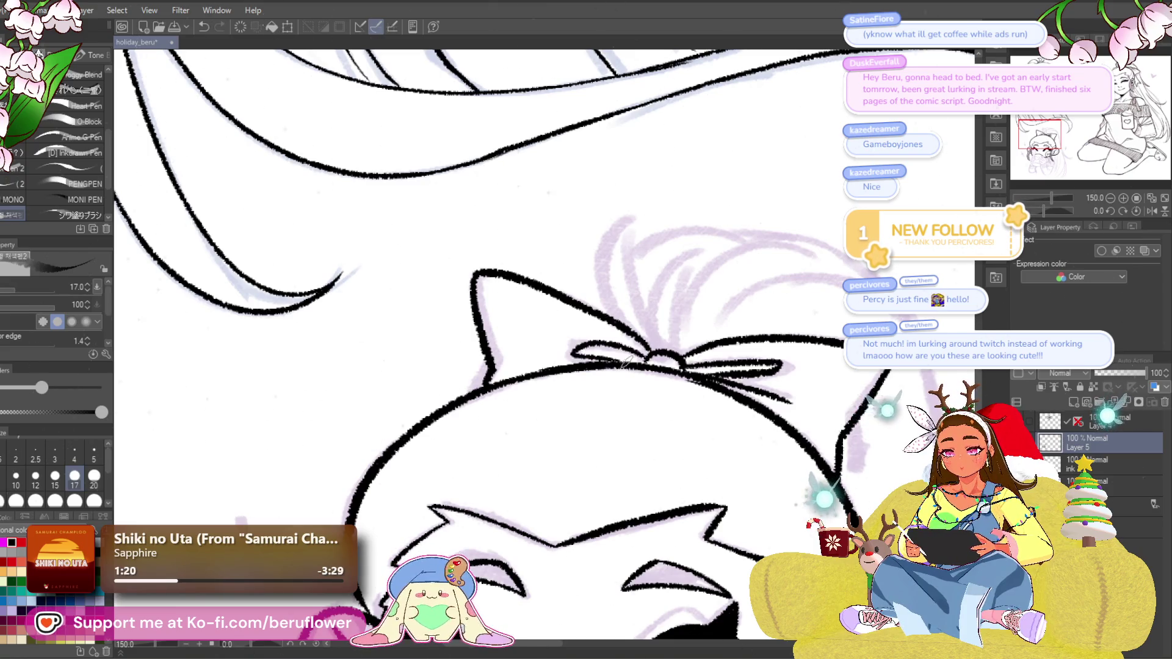
scroll(739, 345, "down", 5)
scroll(823, 357, "up", 5)
key("ctrl+z")
mouse_move(651, 358)
left_mouse_down()
mouse_move(610, 342)
mouse_move(633, 364)
left_mouse_up()
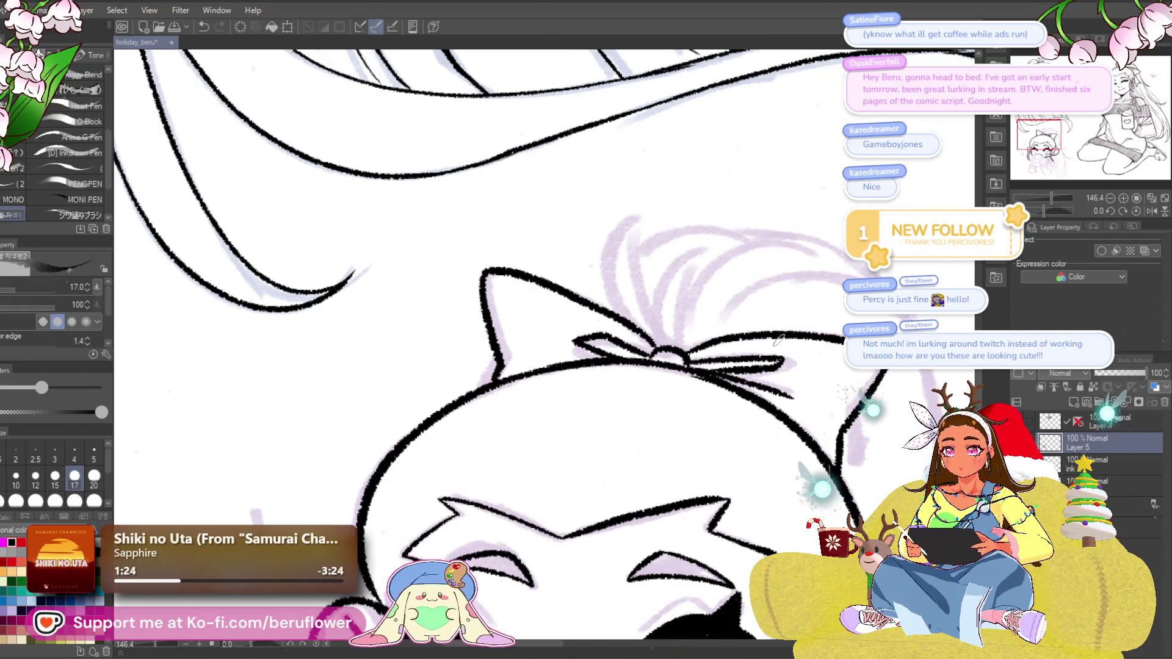
scroll(781, 316, "down", 5)
scroll(713, 392, "up", 3)
left_click_drag(712, 392, 658, 367)
scroll(658, 367, "down", 4)
scroll(626, 442, "up", 4)
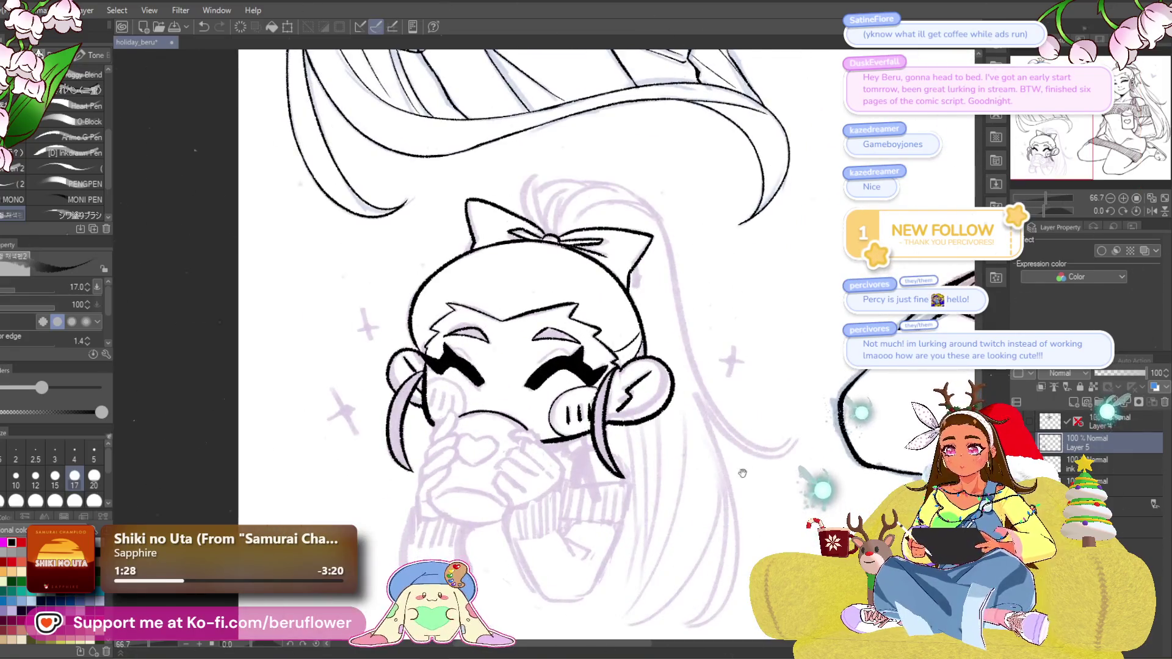
scroll(625, 442, "up", 3)
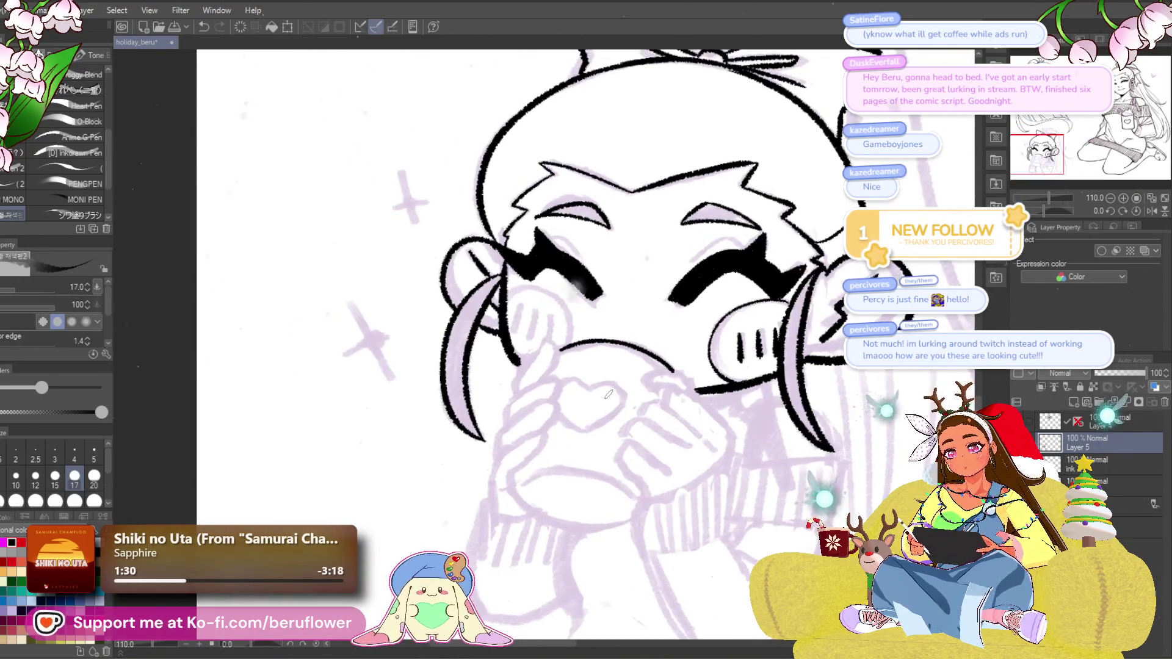
Ink the finger lines on the hand below the mug, redrawing the lower finger.
scroll(317, 292, "up", 3)
left_click_drag(607, 306, 621, 337)
mouse_move(601, 396)
left_mouse_down()
mouse_move(616, 357)
mouse_move(586, 351)
mouse_move(636, 270)
left_mouse_up()
key("ctrl+z")
key("ctrl+z")
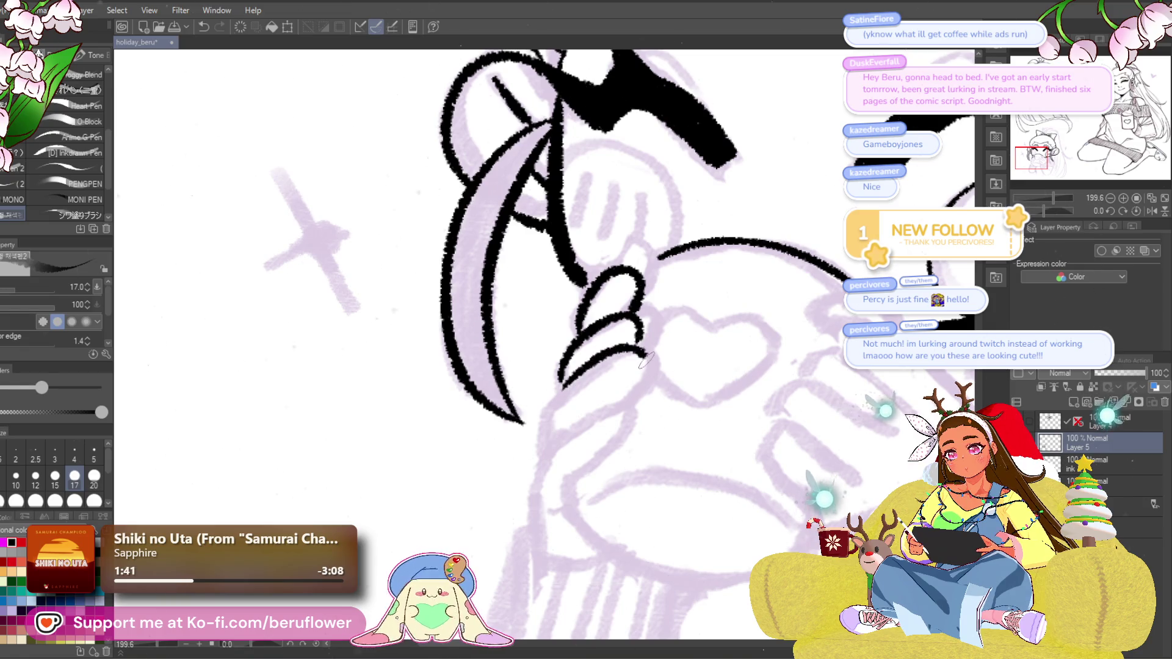
left_click_drag(641, 372, 640, 342)
key("ctrl+z")
mouse_move(564, 352)
left_mouse_down()
mouse_move(638, 341)
mouse_move(606, 381)
left_mouse_up()
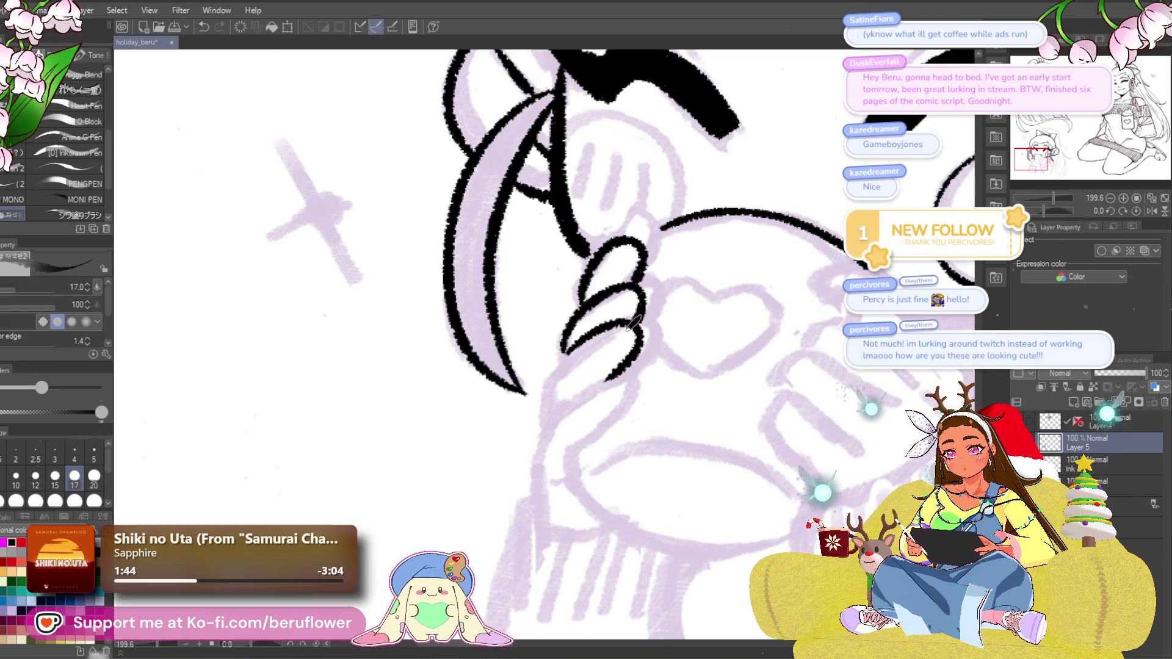
mouse_move(607, 372)
left_mouse_down()
mouse_move(638, 388)
mouse_move(609, 419)
left_mouse_up()
key("ctrl+z")
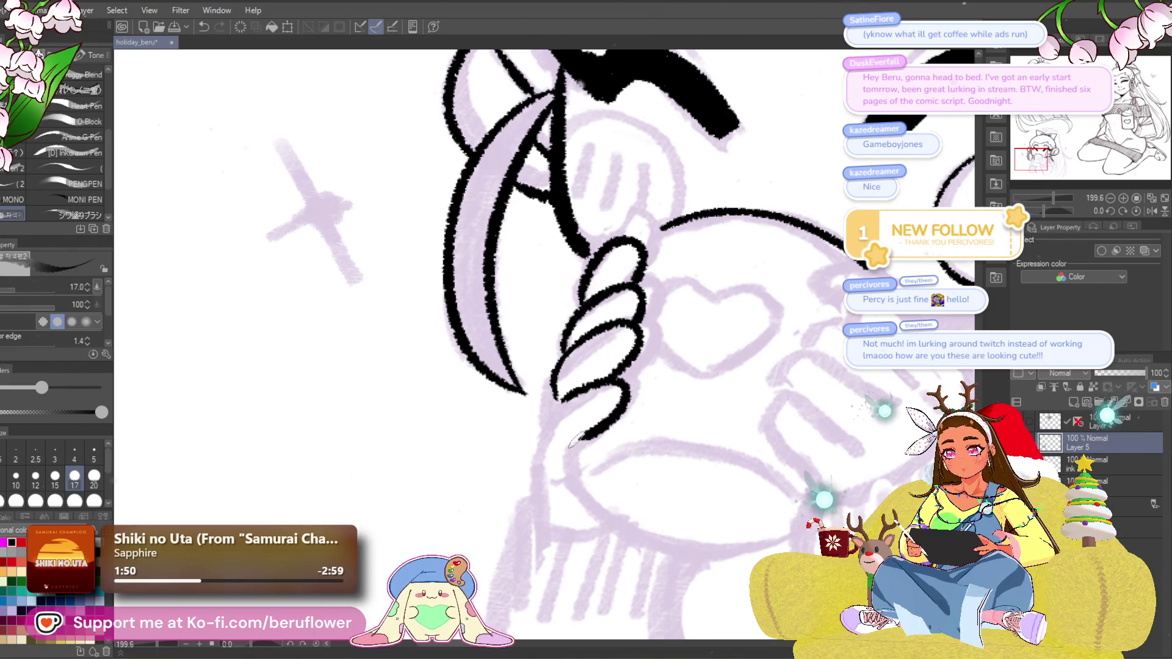
Join the mug rim's ends to the fingers and ink the hand's right side.
left_click_drag(547, 470, 692, 354)
left_click_drag(616, 290, 604, 298)
scroll(707, 234, "down", 5)
scroll(714, 305, "up", 4)
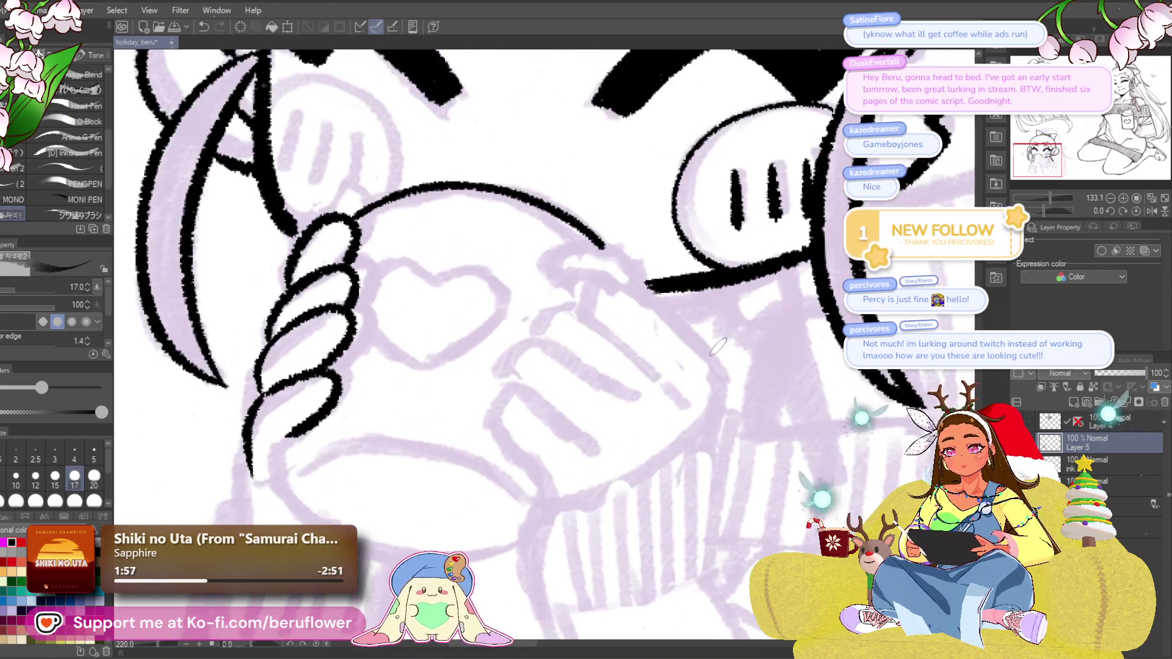
scroll(718, 345, "up", 4)
mouse_move(632, 275)
left_mouse_down()
mouse_move(687, 309)
mouse_move(702, 439)
left_mouse_up()
left_click_drag(683, 299, 571, 360)
mouse_move(666, 344)
left_mouse_down()
mouse_move(708, 345)
mouse_move(675, 338)
left_mouse_up()
key("ctrl+z")
Ink the hand's lower finger lines and extend the line along its top.
left_click_drag(705, 405, 603, 361)
left_click_drag(700, 457, 718, 427)
mouse_move(663, 396)
left_mouse_down()
mouse_move(589, 374)
mouse_move(611, 437)
left_mouse_up()
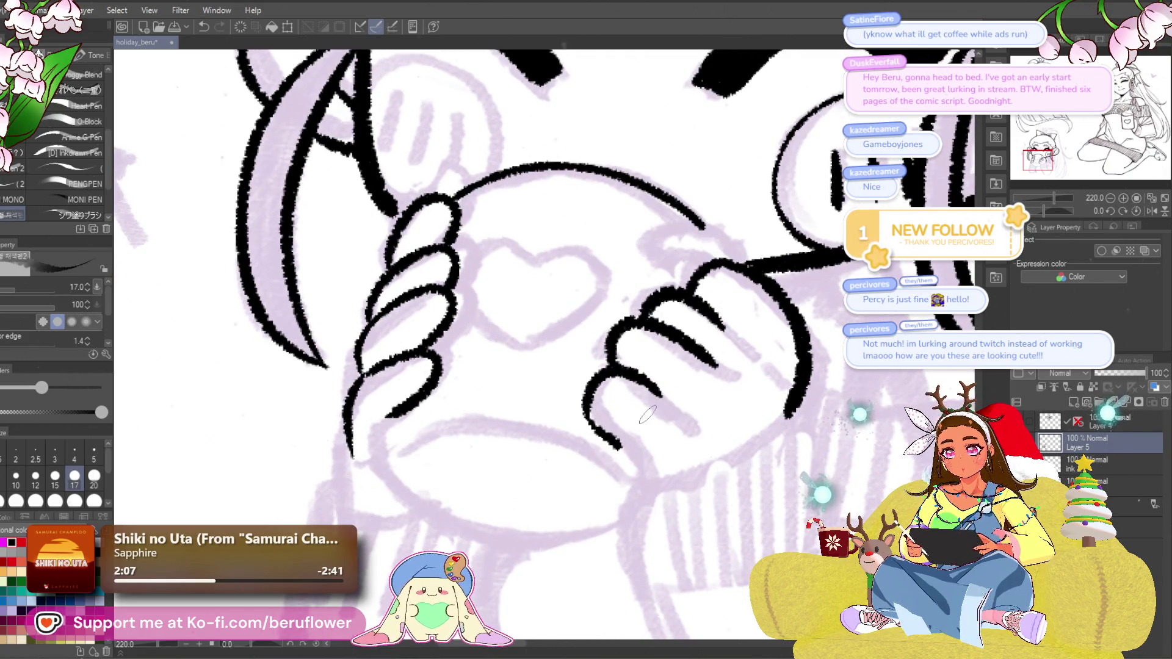
scroll(648, 415, "down", 5)
scroll(702, 379, "up", 4)
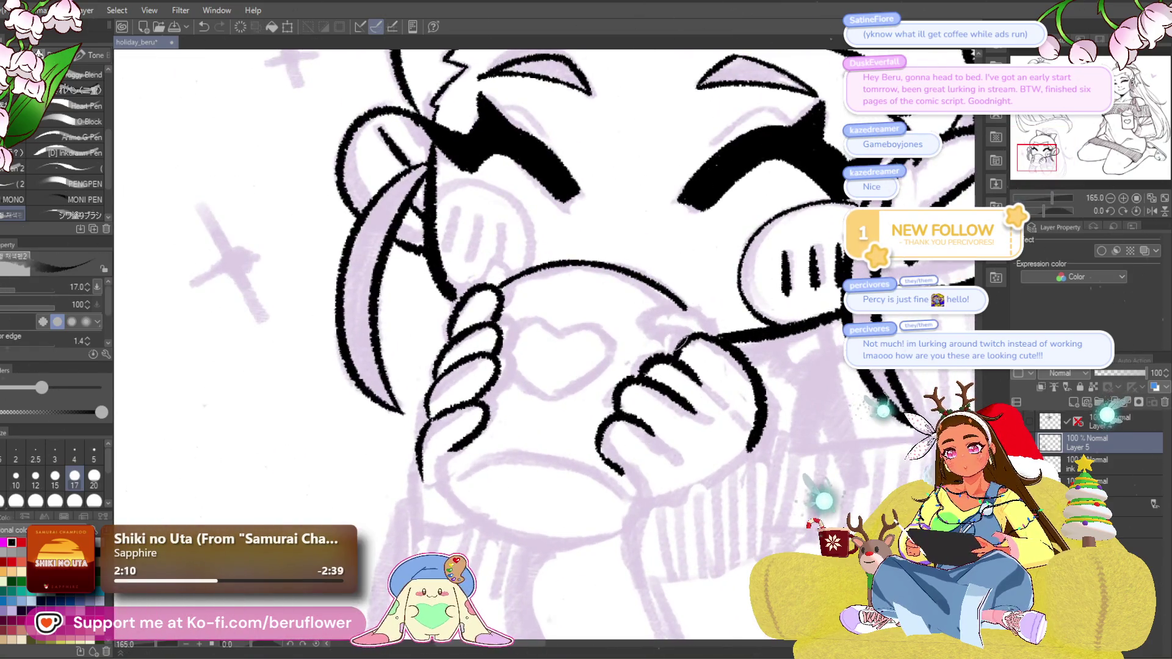
left_click_drag(658, 314, 702, 324)
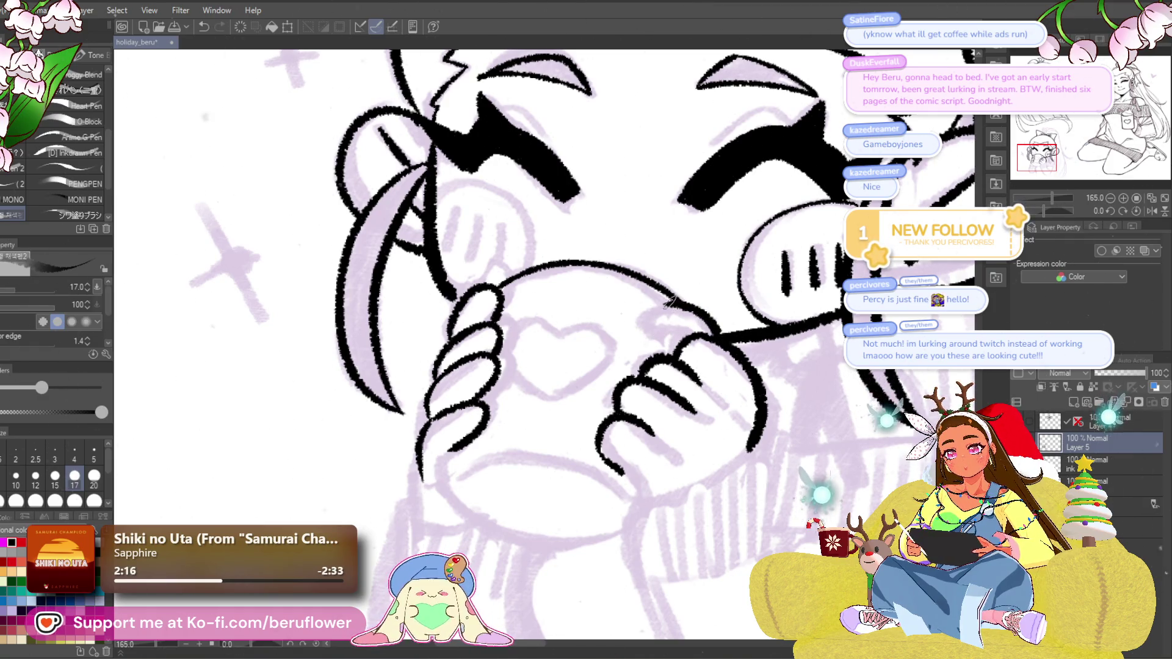
mouse_move(715, 391)
left_mouse_down()
mouse_move(689, 286)
mouse_move(719, 330)
mouse_move(676, 345)
left_mouse_up()
key("ctrl+z")
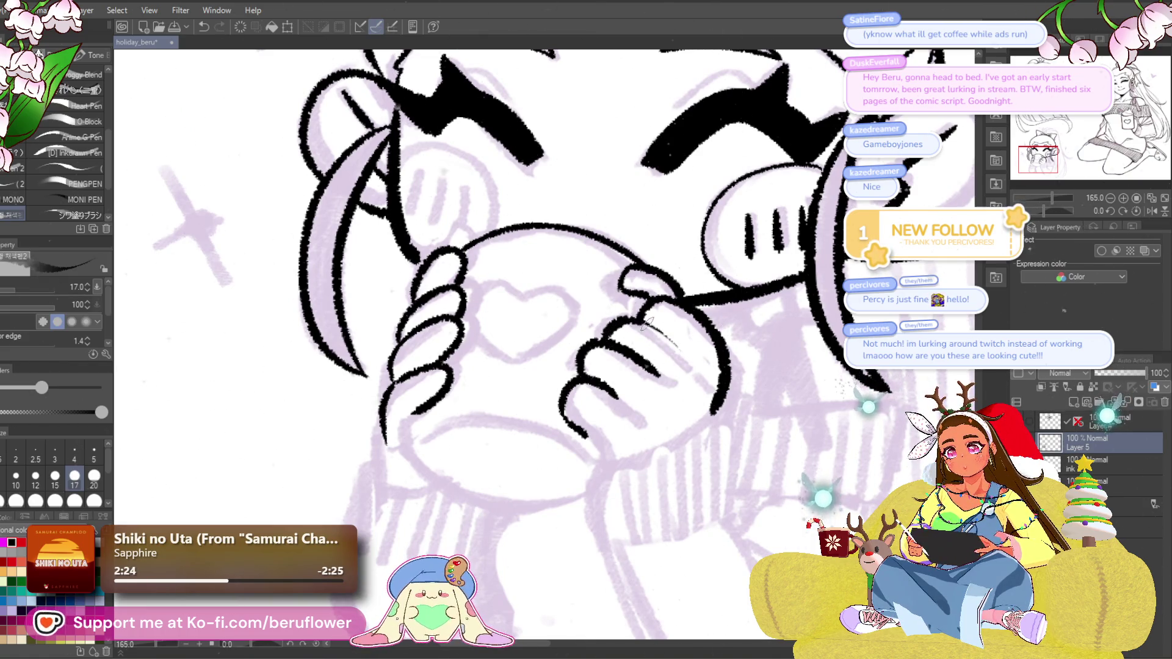
scroll(696, 387, "down", 3)
scroll(697, 387, "down", 5)
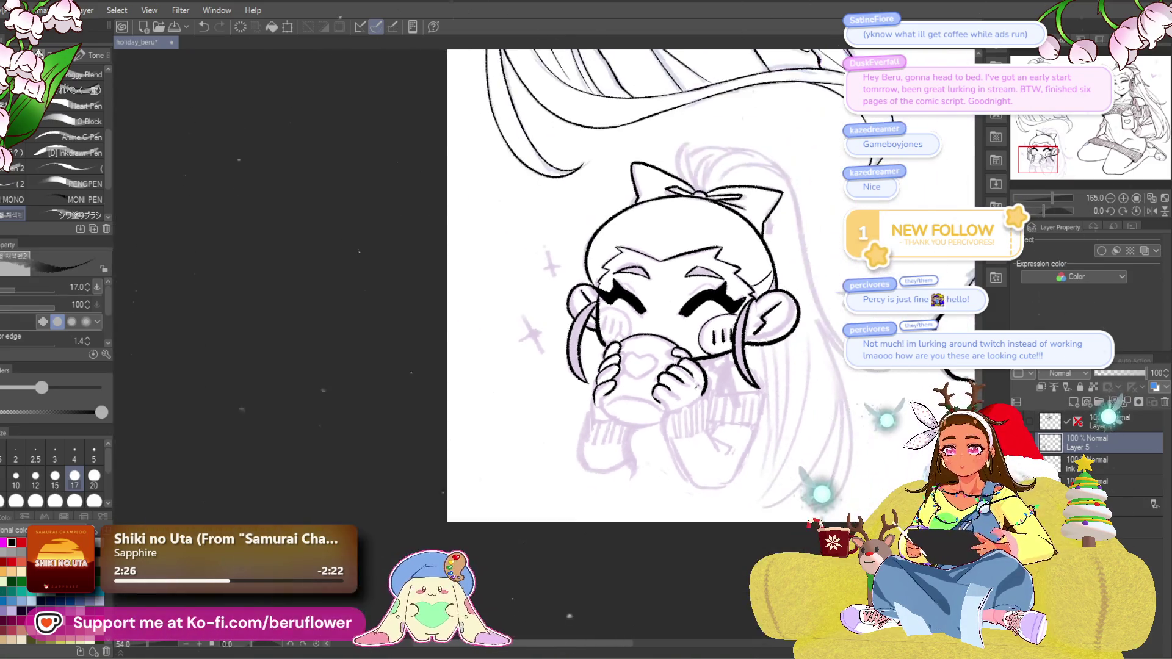
Ink the curve of the right hand's outline and remove a misplaced lower stroke.
scroll(647, 461, "up", 1)
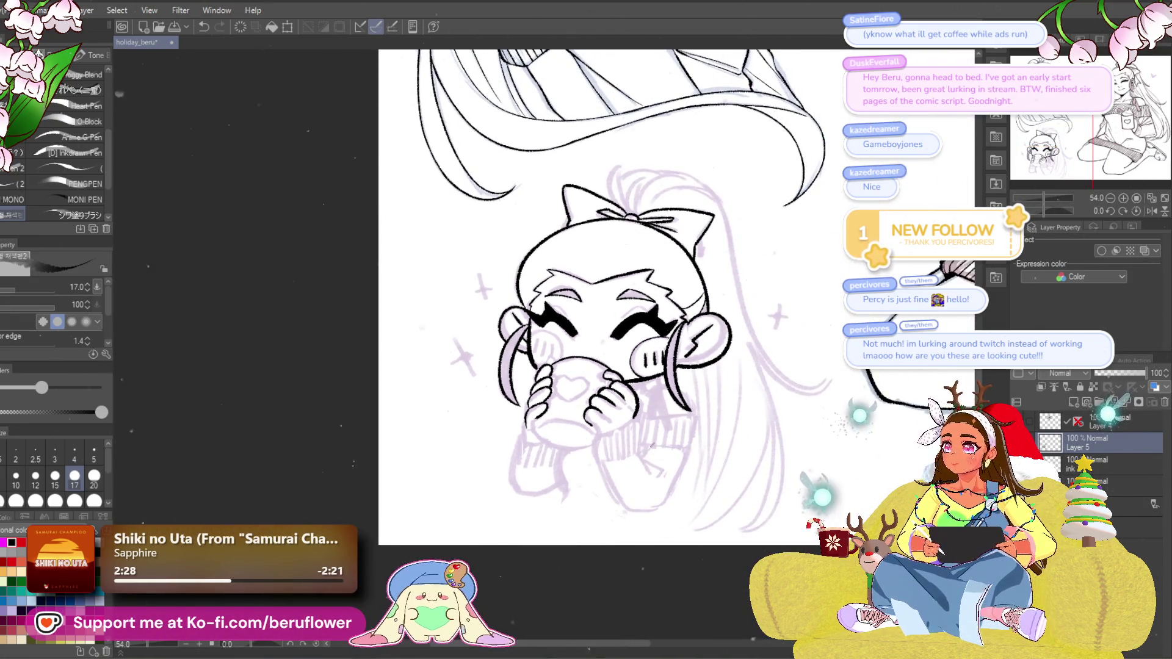
scroll(658, 299, "up", 10)
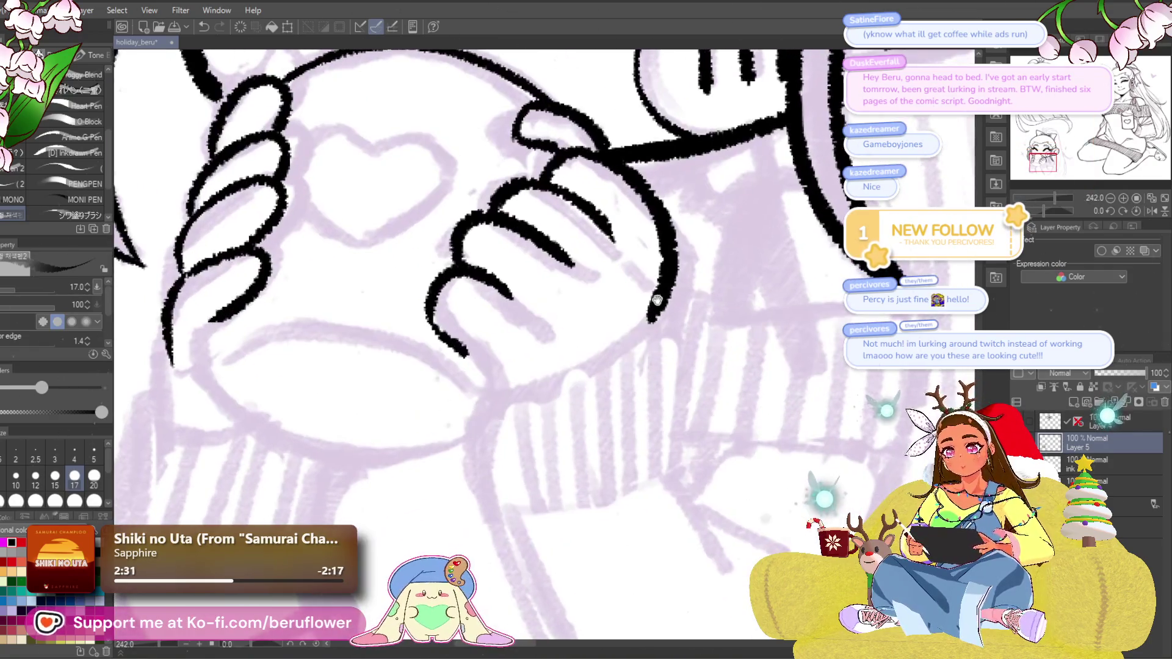
mouse_move(658, 299)
left_mouse_down()
mouse_move(623, 340)
mouse_move(524, 390)
mouse_move(495, 391)
left_mouse_up()
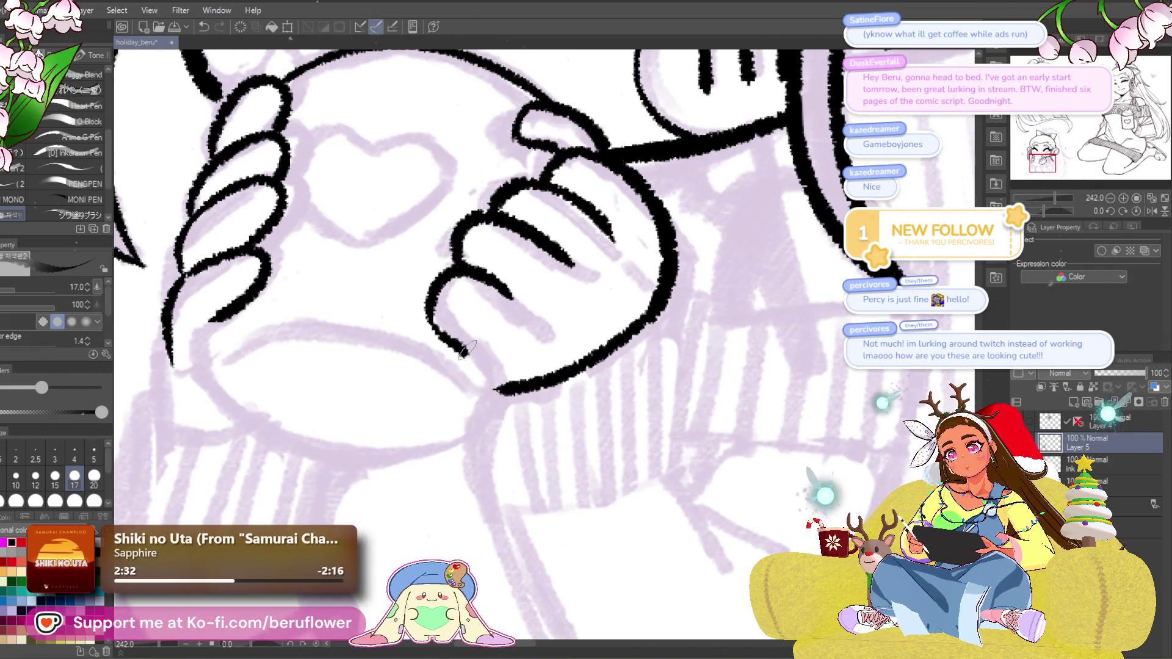
scroll(489, 381, "down", 5)
scroll(617, 304, "up", 4)
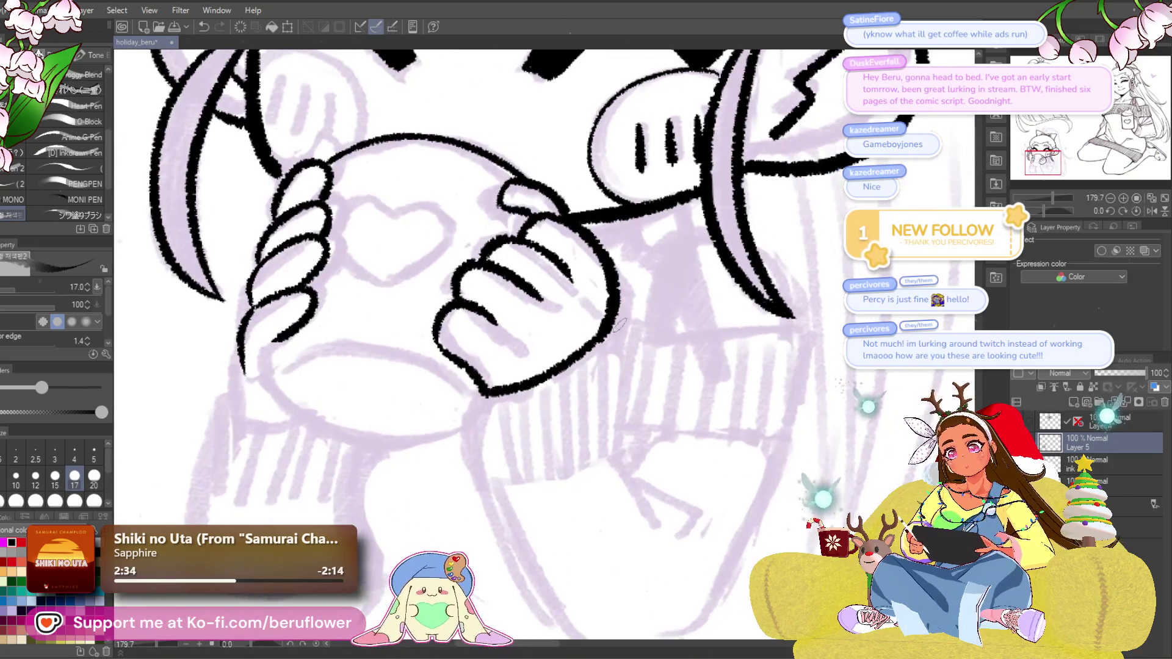
mouse_move(623, 342)
left_mouse_down()
mouse_move(610, 324)
mouse_move(496, 419)
mouse_move(613, 295)
mouse_move(624, 312)
mouse_move(617, 449)
left_mouse_up()
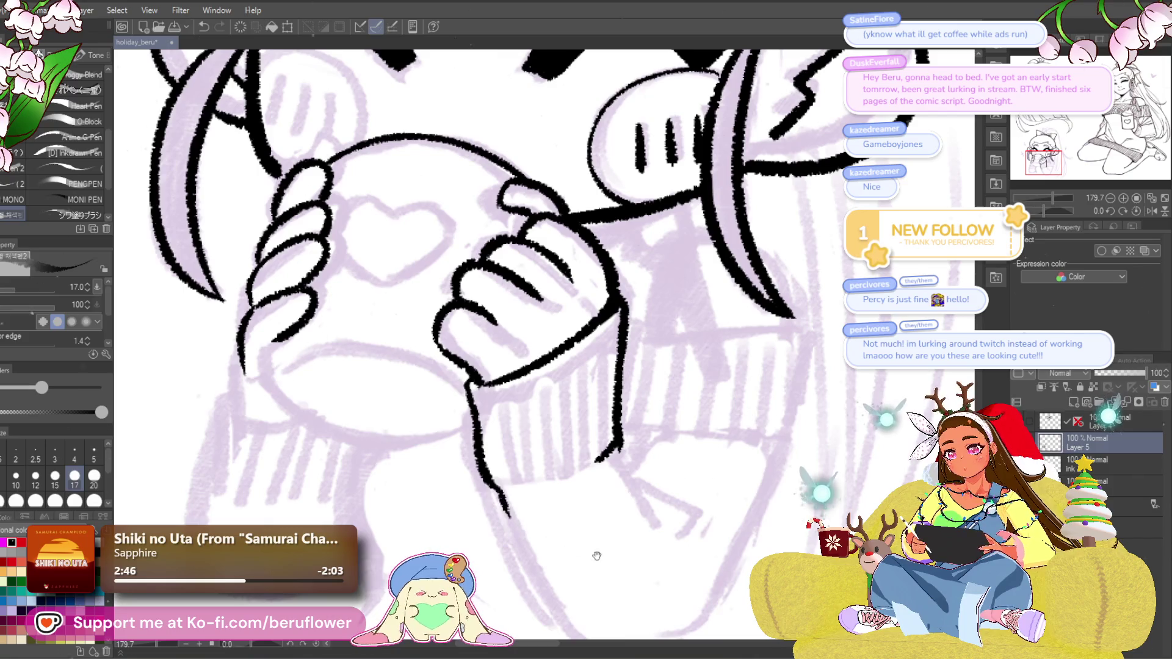
left_click_drag(591, 554, 530, 400)
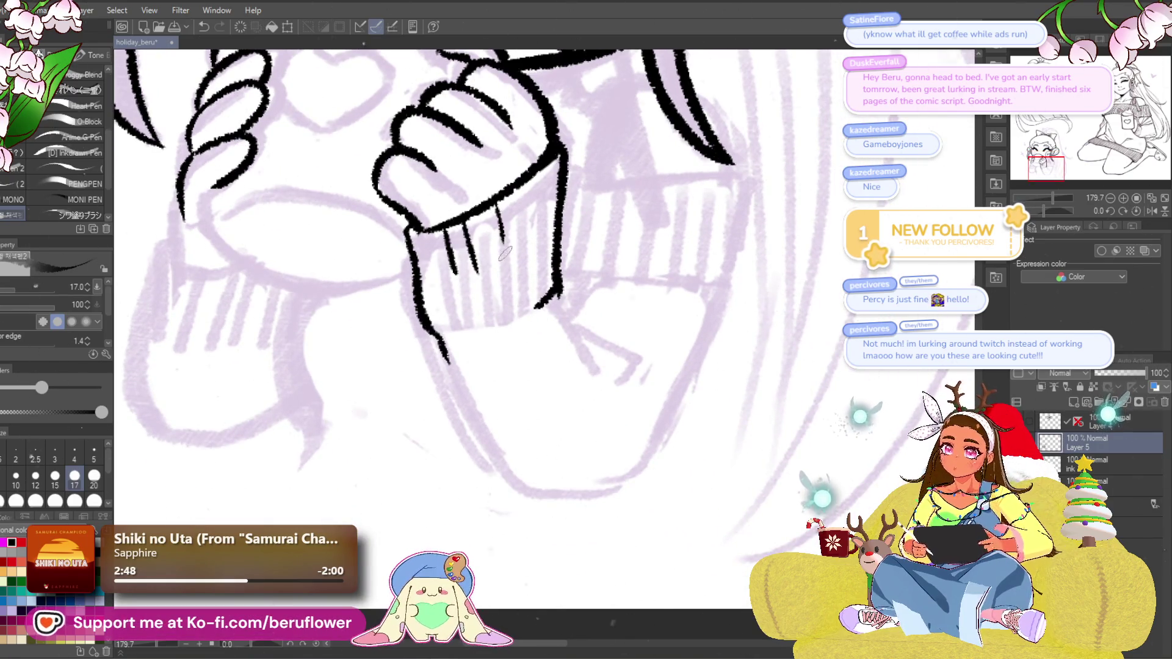
key("ctrl+z")
Ink the sleeve cuff ribbing and the forearm outline with its bottom curve.
mouse_move(524, 183)
left_mouse_down()
mouse_move(526, 217)
mouse_move(506, 262)
left_mouse_up()
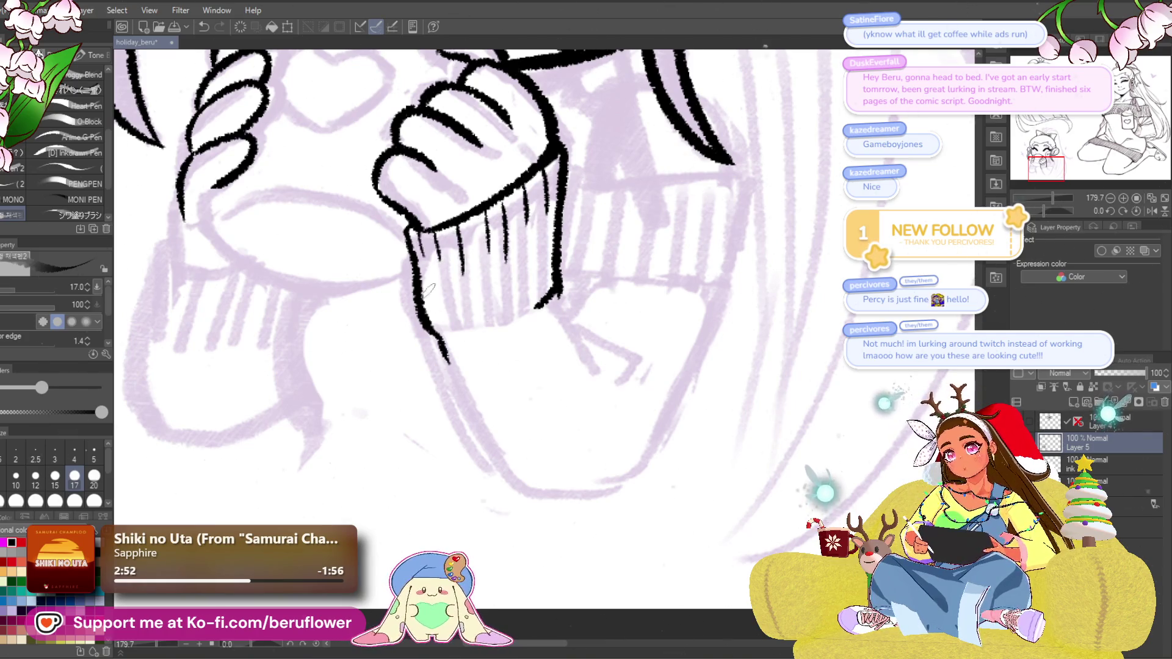
scroll(429, 296, "down", 5)
scroll(540, 392, "up", 5)
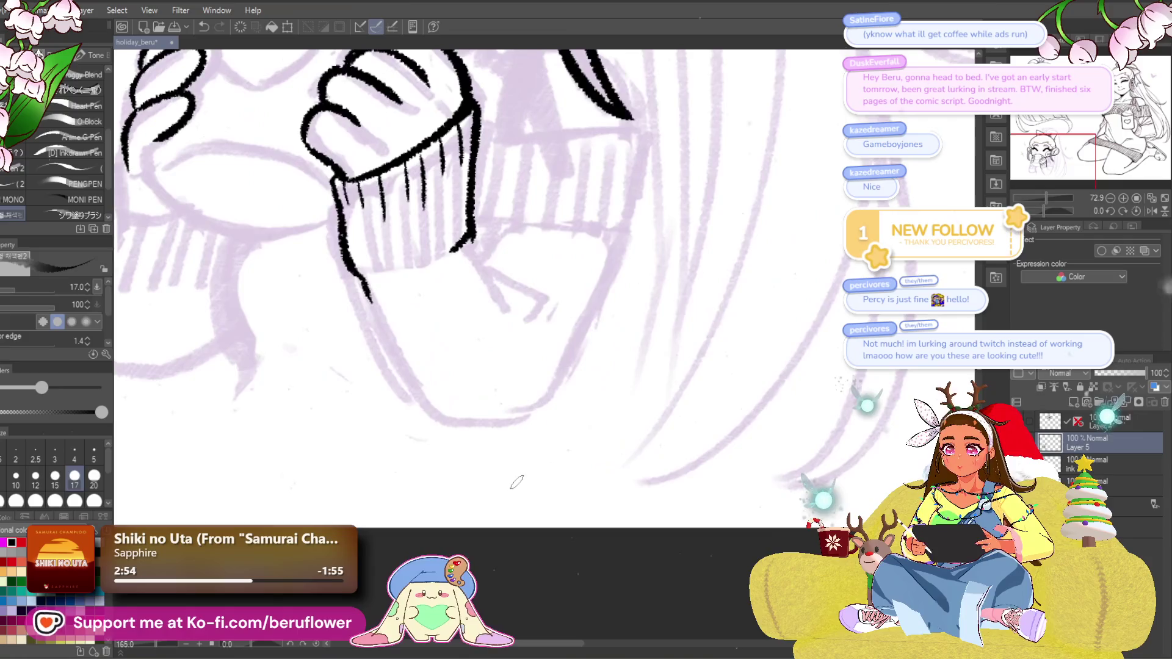
left_click_drag(510, 363, 583, 380)
left_click_drag(574, 394, 555, 424)
left_click_drag(519, 373, 610, 403)
mouse_move(645, 344)
left_mouse_down()
mouse_move(585, 473)
mouse_move(538, 531)
left_mouse_up()
left_click_drag(375, 379, 430, 498)
left_click_drag(605, 518, 655, 478)
mouse_move(529, 495)
left_mouse_down()
mouse_move(591, 489)
mouse_move(568, 476)
mouse_move(588, 477)
left_mouse_up()
Redraw the sleeve's left edge and ink the curved lines along the left hand's side.
left_click_drag(668, 475, 725, 562)
key("ctrl+z")
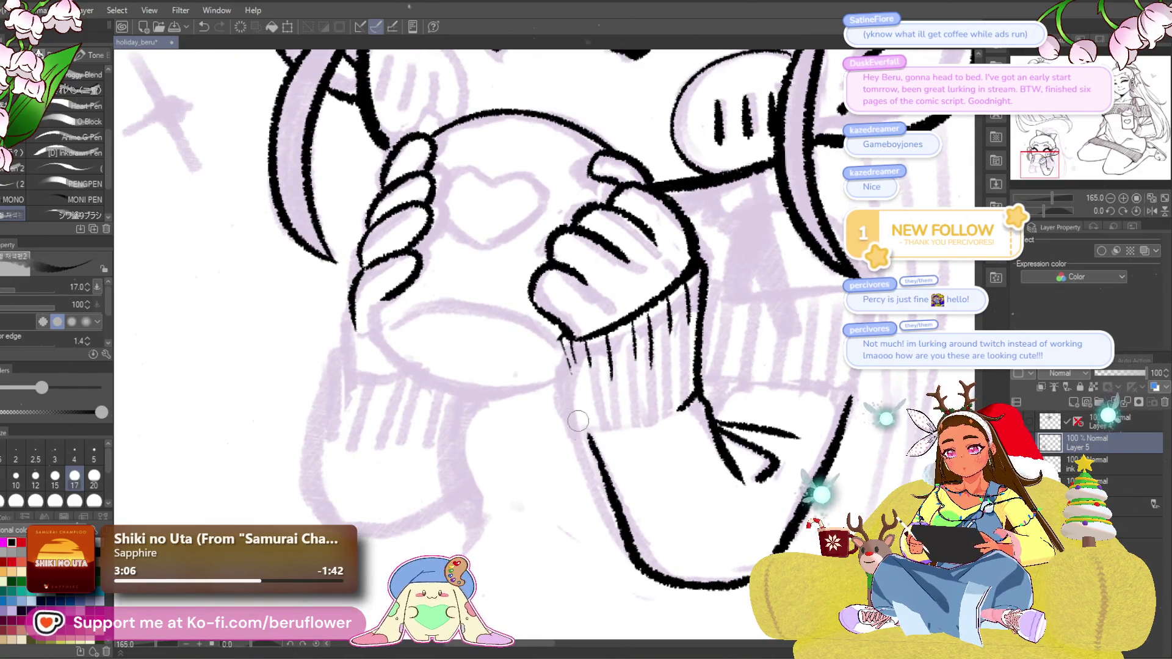
left_click_drag(563, 335, 589, 438)
left_click_drag(749, 350, 691, 361)
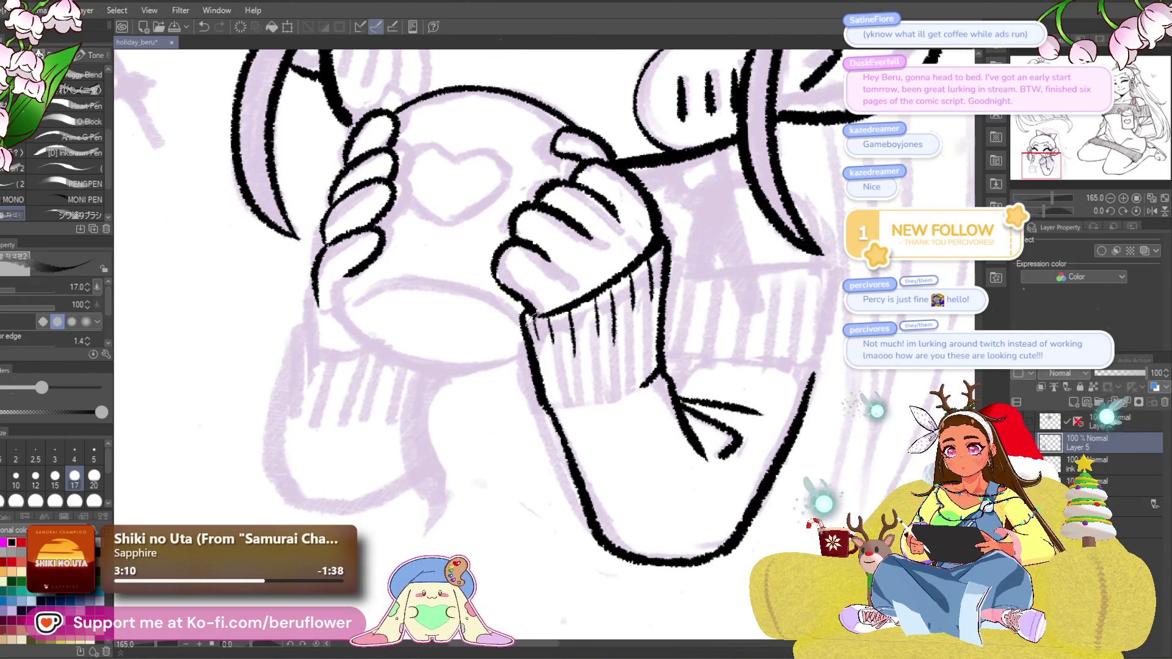
left_click_drag(563, 385, 613, 386)
left_click_drag(562, 334, 579, 358)
left_click_drag(437, 368, 471, 402)
left_click_drag(437, 361, 425, 412)
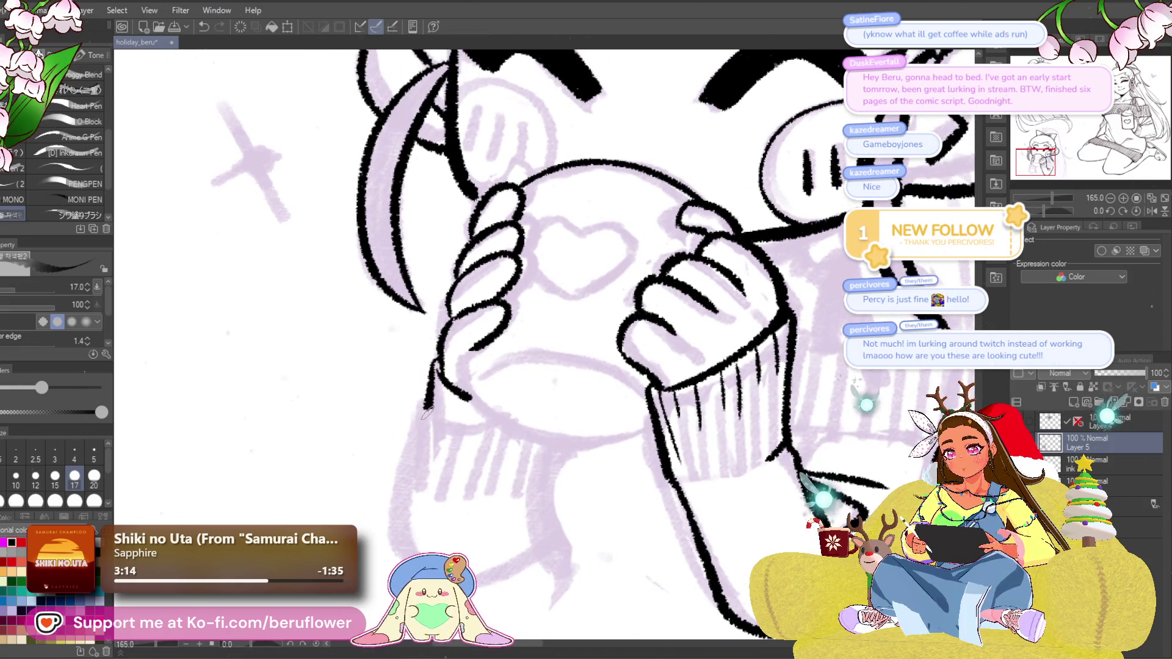
left_click_drag(499, 394, 481, 431)
mouse_move(458, 384)
left_mouse_down()
mouse_move(446, 419)
mouse_move(482, 459)
mouse_move(533, 480)
left_mouse_up()
left_click_drag(1046, 210, 1055, 208)
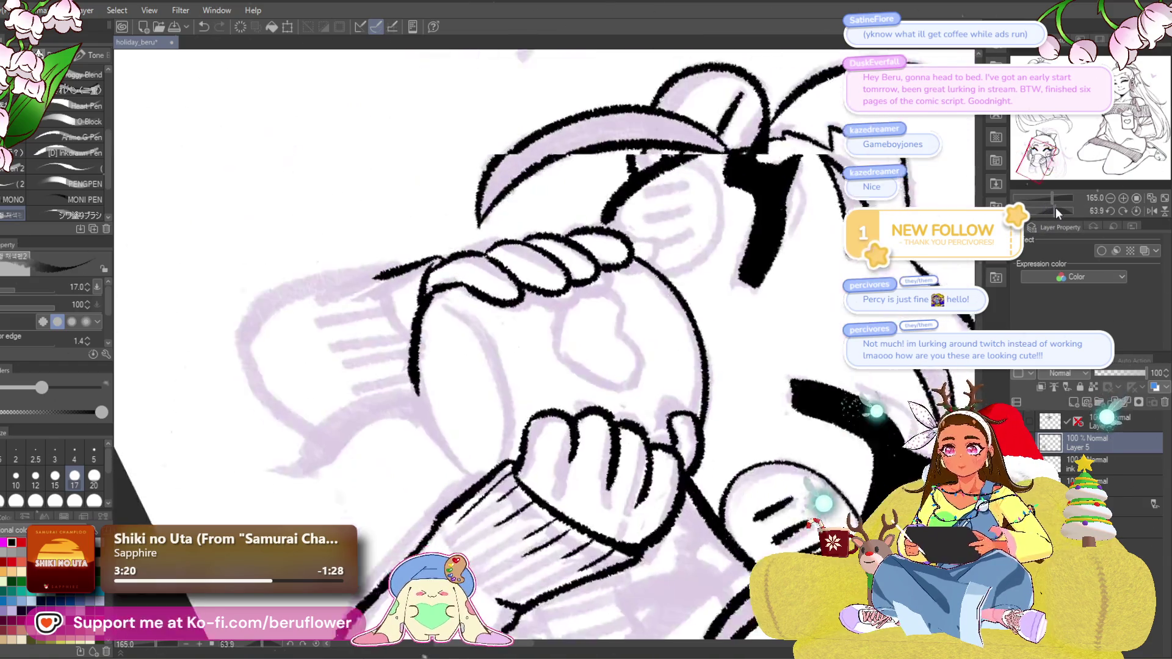
Ink the mug's left edge, redrawing its lower part.
scroll(439, 309, "up", 5)
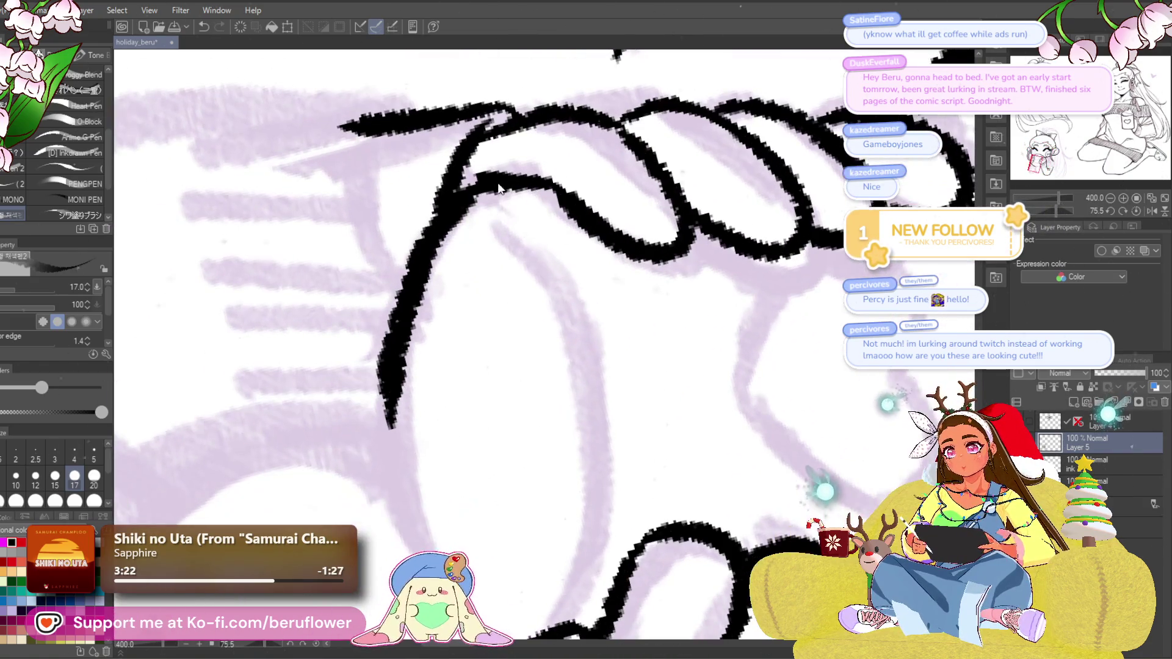
key("ctrl+z")
mouse_move(497, 176)
left_mouse_down()
mouse_move(443, 219)
mouse_move(389, 391)
mouse_move(415, 496)
left_mouse_up()
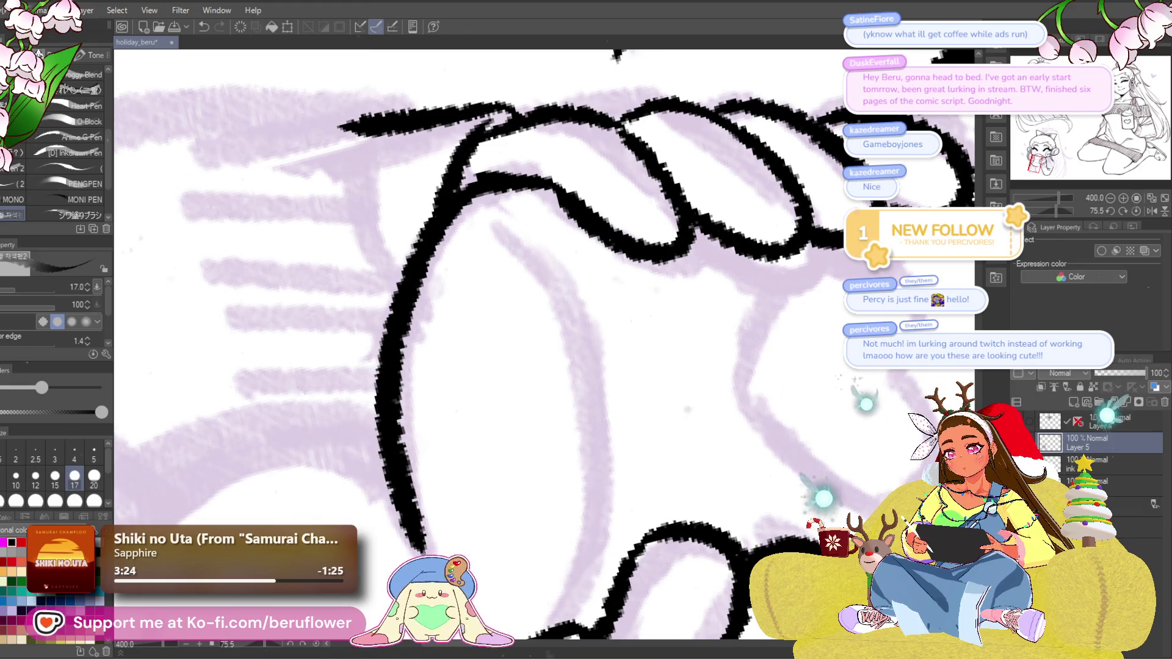
scroll(403, 367, "down", 3)
left_click_drag(392, 403, 451, 488)
key("ctrl+z")
left_click_drag(390, 394, 457, 491)
scroll(455, 485, "down", 5)
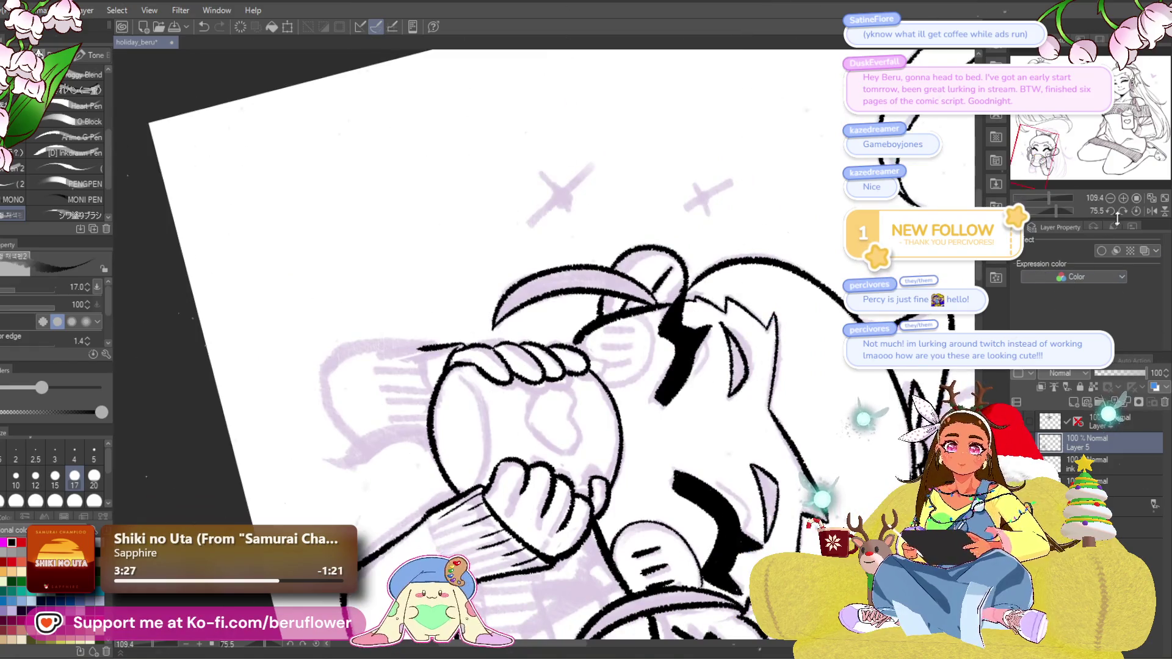
left_click(1137, 211)
Ink the line right of the palm and both lobes of the heart on the mug.
key("ctrl+plus")
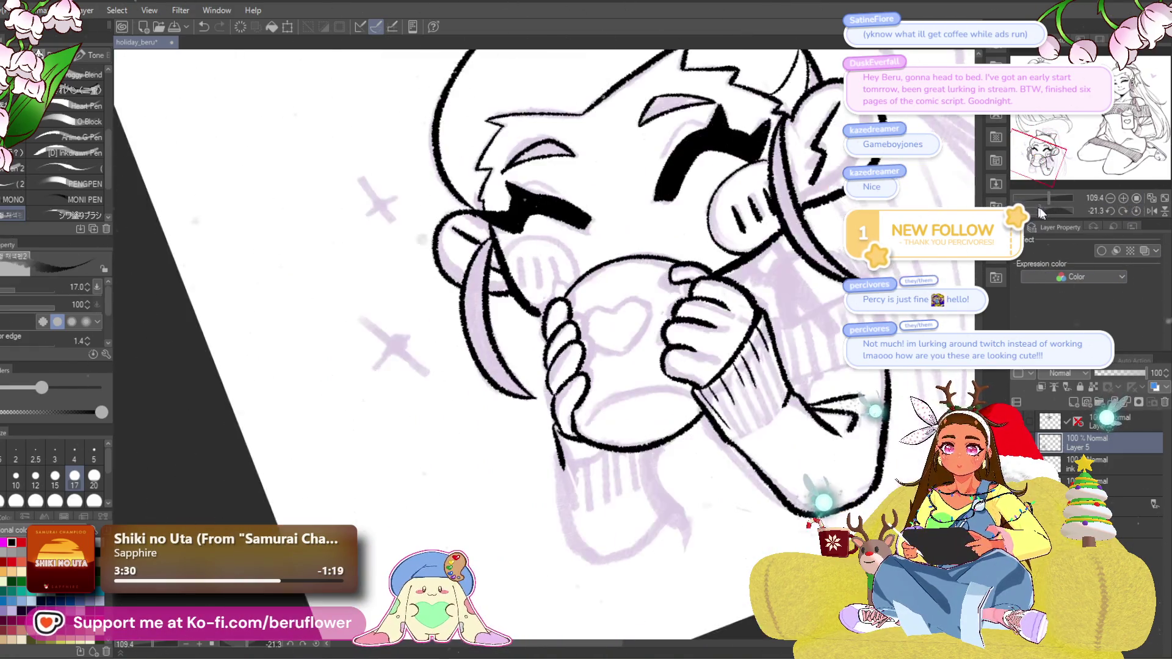
key("minus")
key("minus")
key("minus")
left_click_drag(615, 440, 663, 470)
mouse_move(616, 476)
left_mouse_down()
mouse_move(589, 446)
mouse_move(635, 323)
mouse_move(770, 190)
mouse_move(785, 215)
left_mouse_up()
scroll(784, 215, "down", 1)
scroll(784, 215, "down", 3)
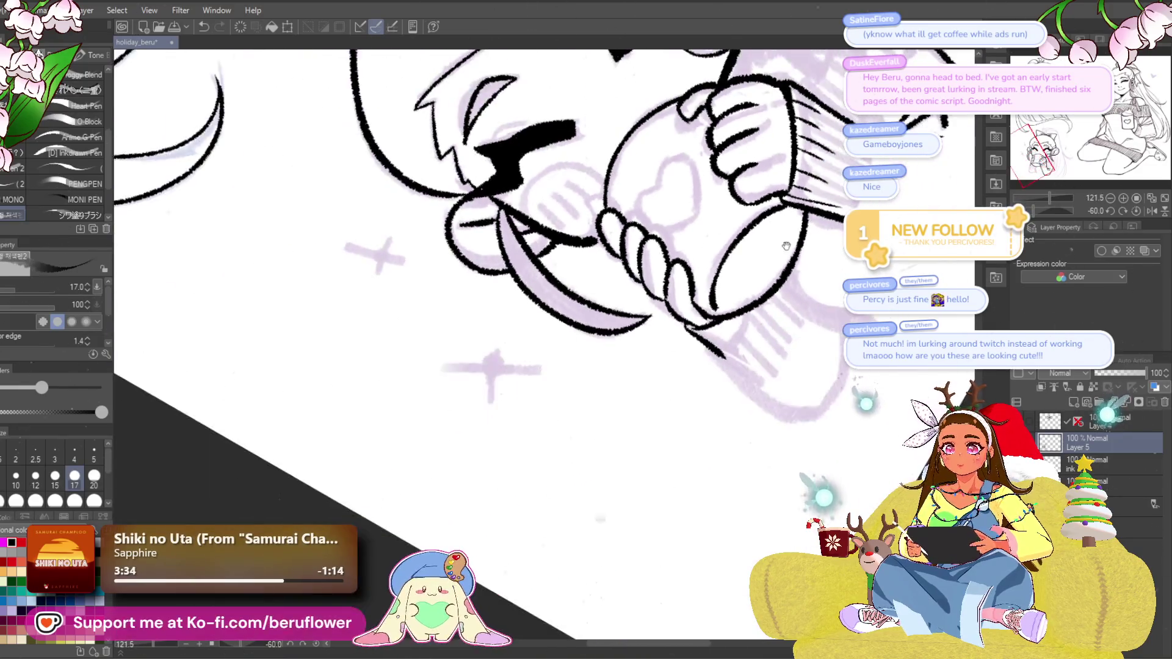
scroll(622, 295, "up", 5)
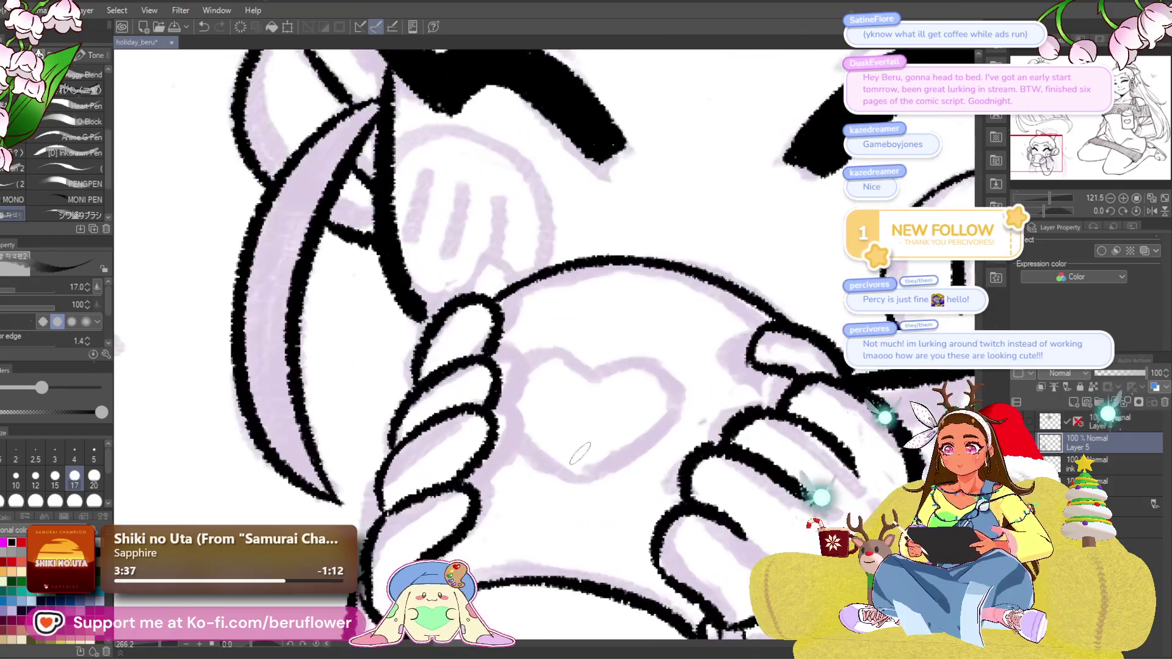
mouse_move(682, 285)
left_mouse_down()
mouse_move(691, 363)
mouse_move(608, 403)
left_mouse_up()
mouse_move(616, 313)
left_mouse_down()
mouse_move(550, 302)
mouse_move(558, 390)
mouse_move(652, 392)
left_mouse_up()
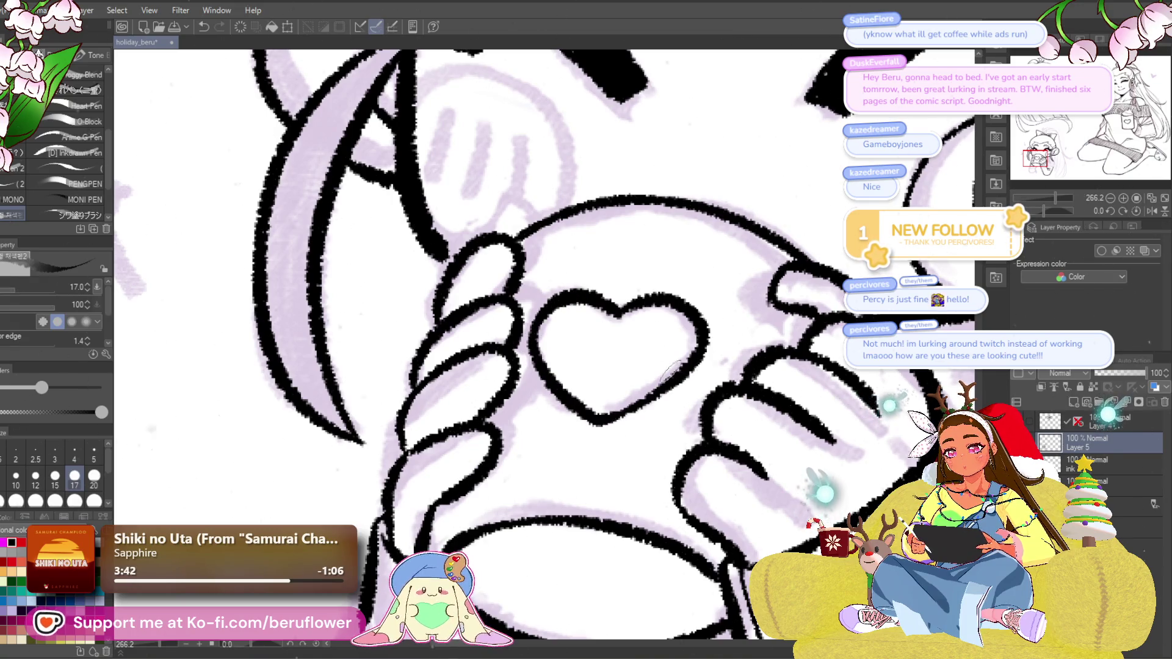
scroll(611, 342, "down", 5)
scroll(823, 422, "up", 2)
Ink the pointed stick beside the mug with its two side lines and closed bottom.
mouse_move(823, 422)
left_mouse_down()
mouse_move(742, 394)
mouse_move(741, 409)
left_mouse_up()
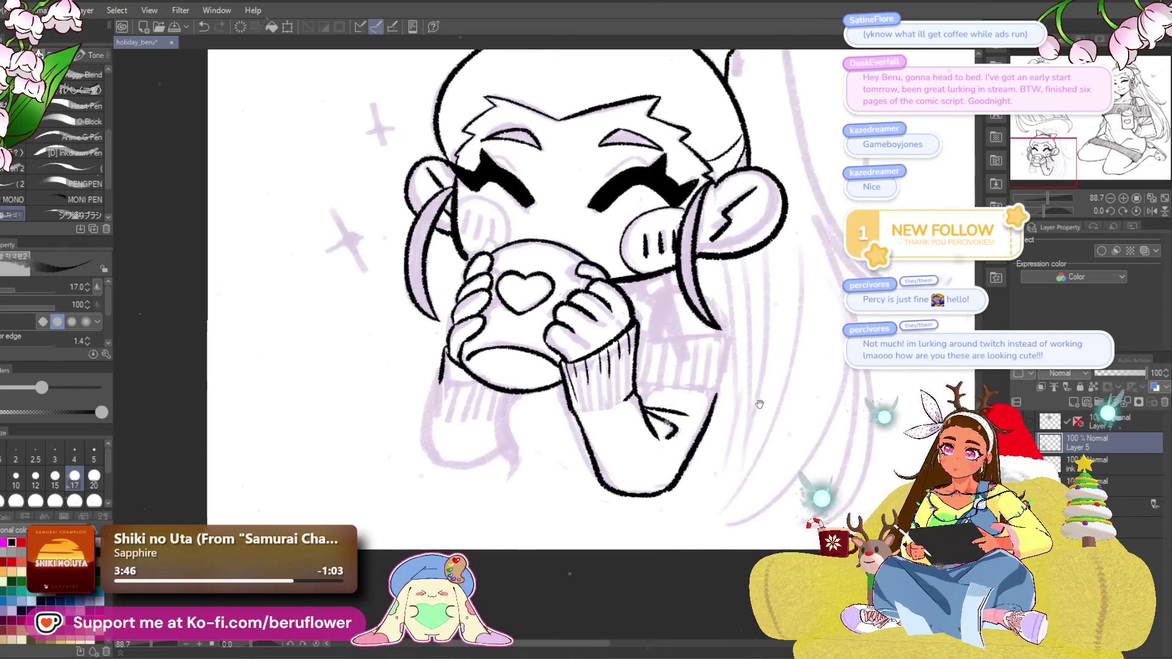
scroll(741, 409, "up", 3)
scroll(663, 461, "up", 3)
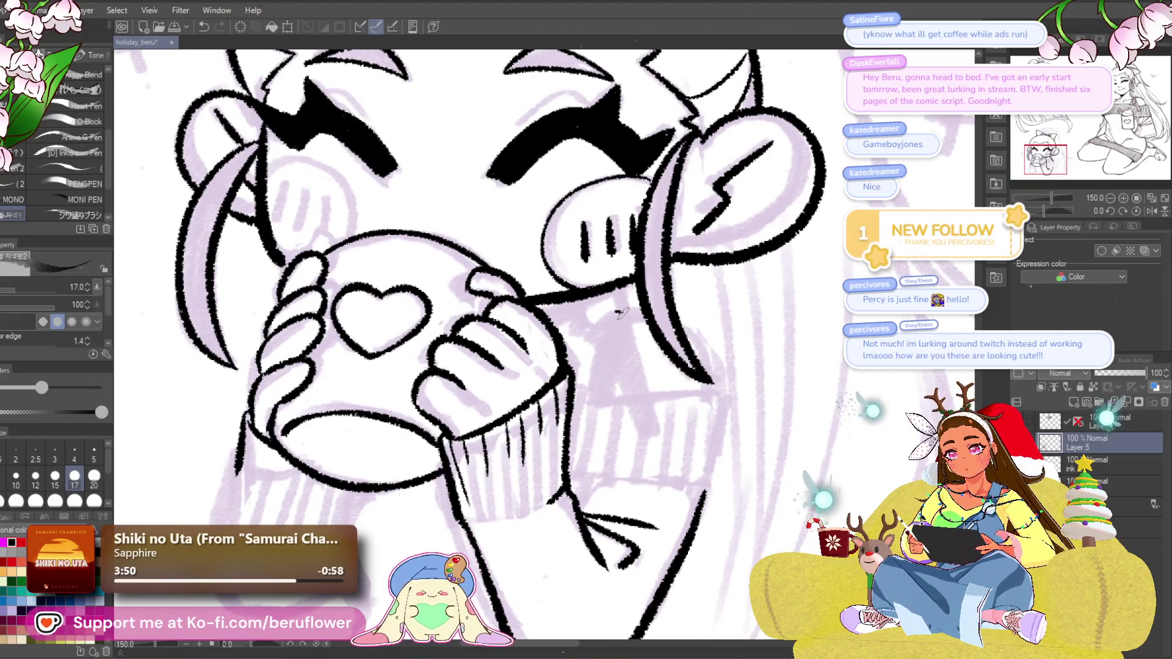
mouse_move(595, 362)
left_mouse_down()
mouse_move(626, 330)
mouse_move(617, 317)
mouse_move(659, 415)
left_mouse_up()
mouse_move(626, 374)
left_mouse_down()
mouse_move(648, 429)
mouse_move(663, 406)
left_mouse_up()
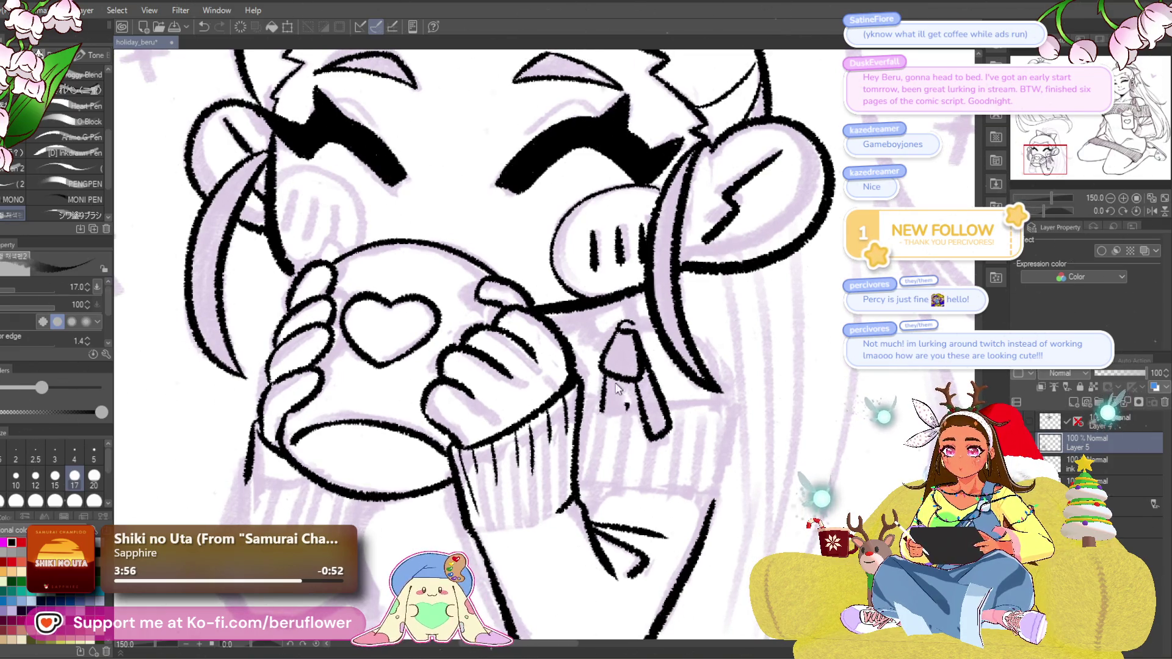
mouse_move(594, 407)
left_mouse_down()
mouse_move(735, 408)
mouse_move(725, 494)
left_mouse_up()
left_click_drag(1047, 209, 1034, 211)
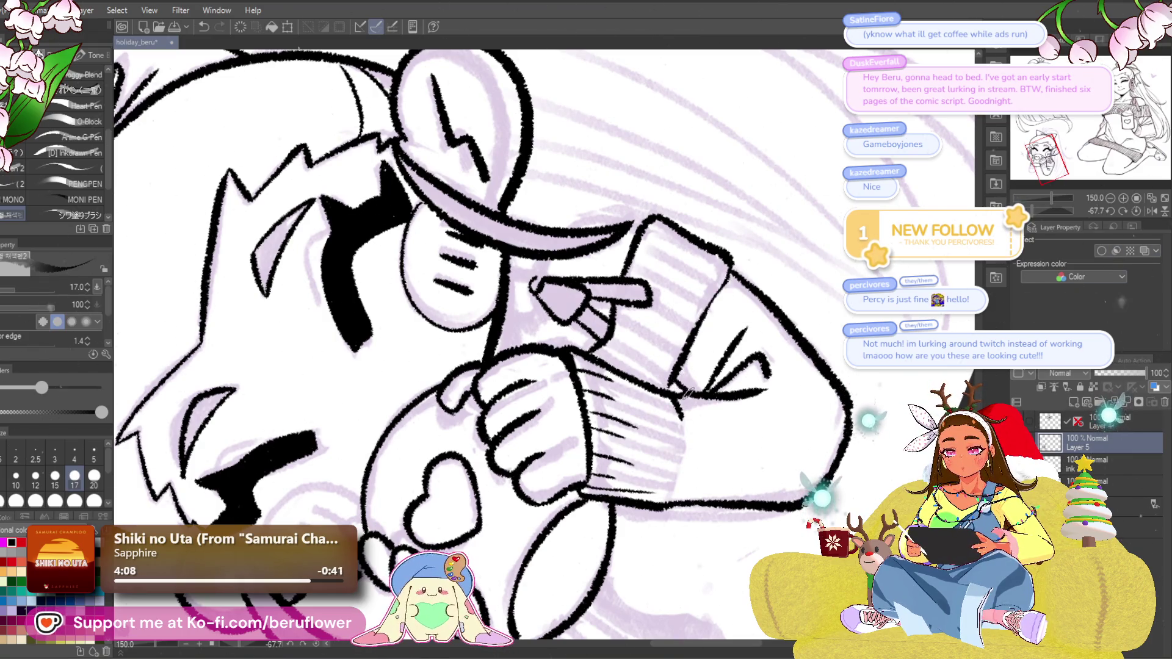
Reset the canvas rotation and ink three vertical ribbing lines on the right sleeve cuff.
left_click(1138, 211)
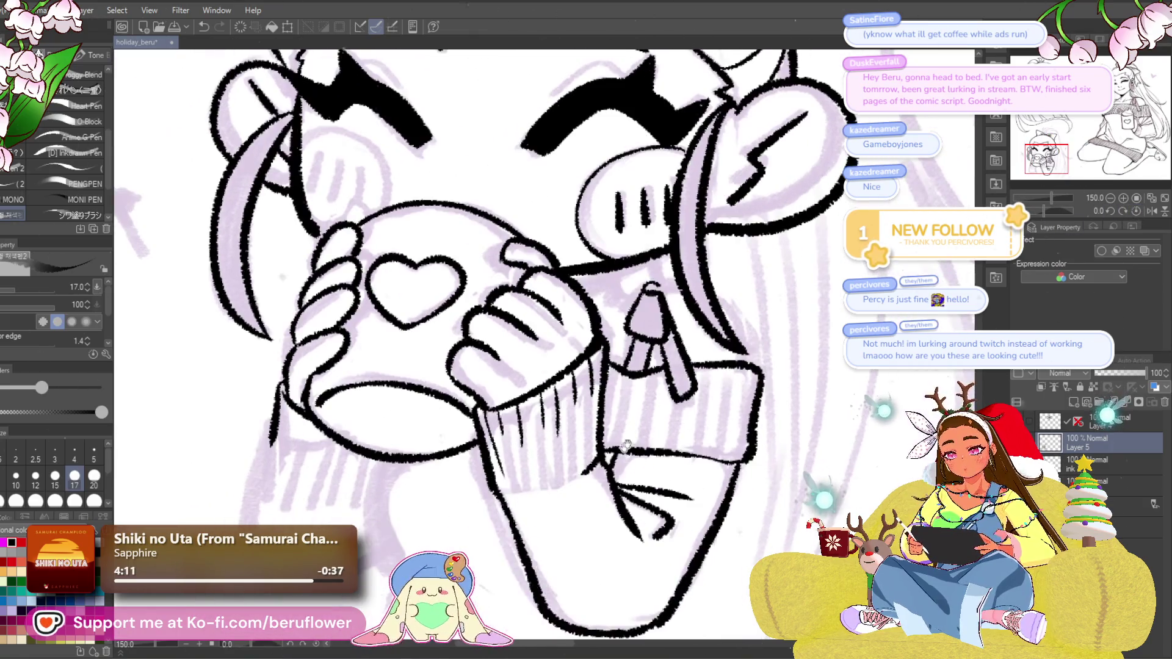
mouse_move(547, 494)
left_mouse_down()
mouse_move(647, 378)
mouse_move(611, 444)
left_mouse_up()
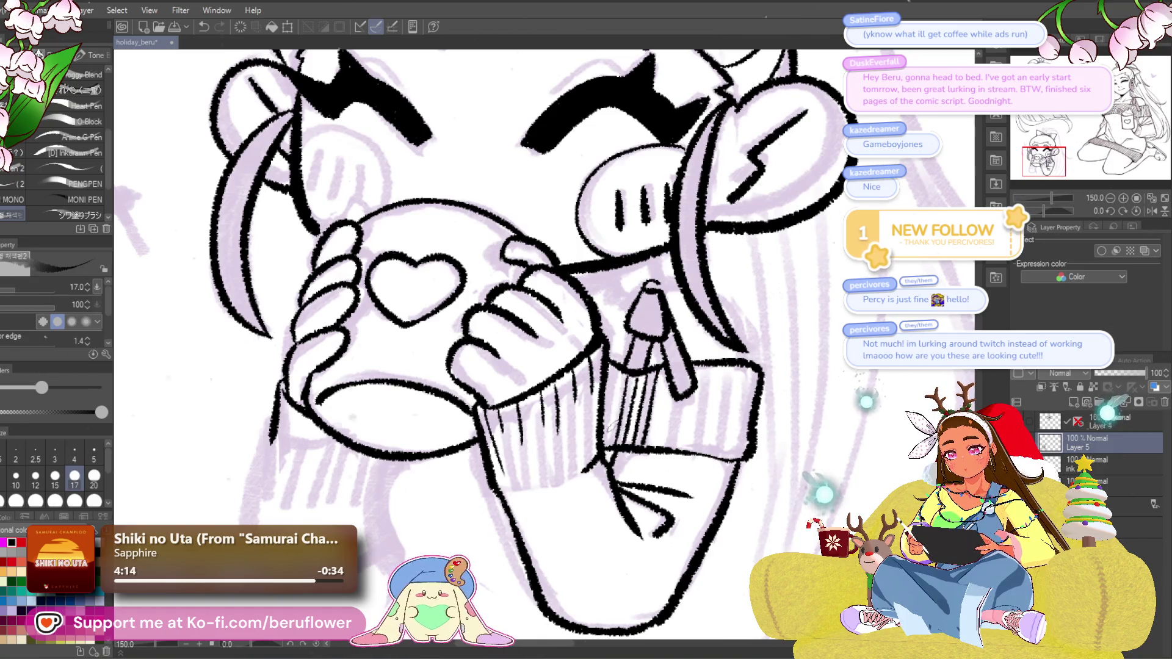
mouse_move(704, 370)
left_mouse_down()
mouse_move(692, 422)
mouse_move(701, 456)
mouse_move(715, 460)
left_mouse_up()
left_click_drag(748, 367, 727, 463)
left_click_drag(754, 394, 742, 455)
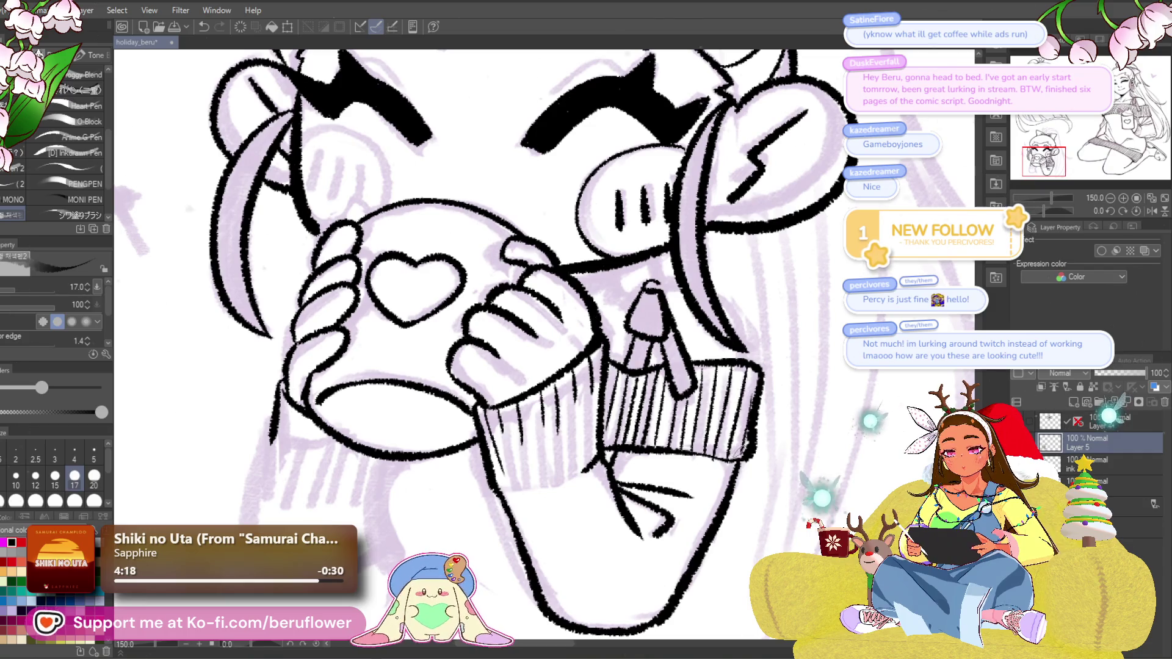
Zoom out to check the face, then add a short detail stroke on the cheek.
key("ctrl+0")
scroll(727, 354, "up", 2)
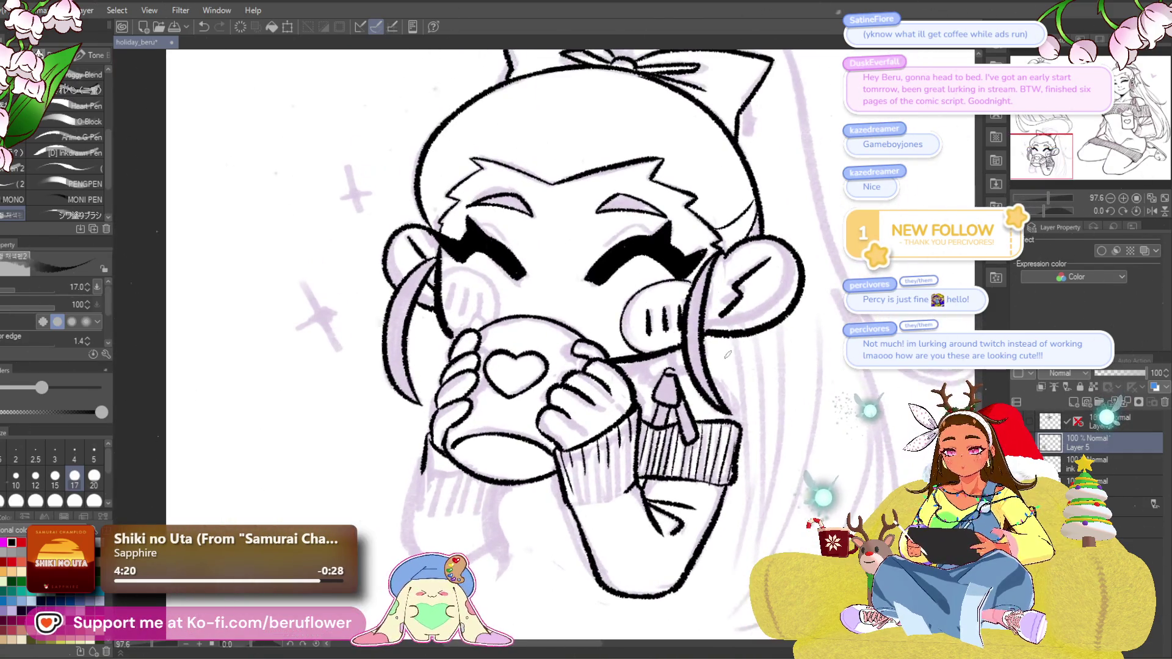
scroll(728, 354, "up", 3)
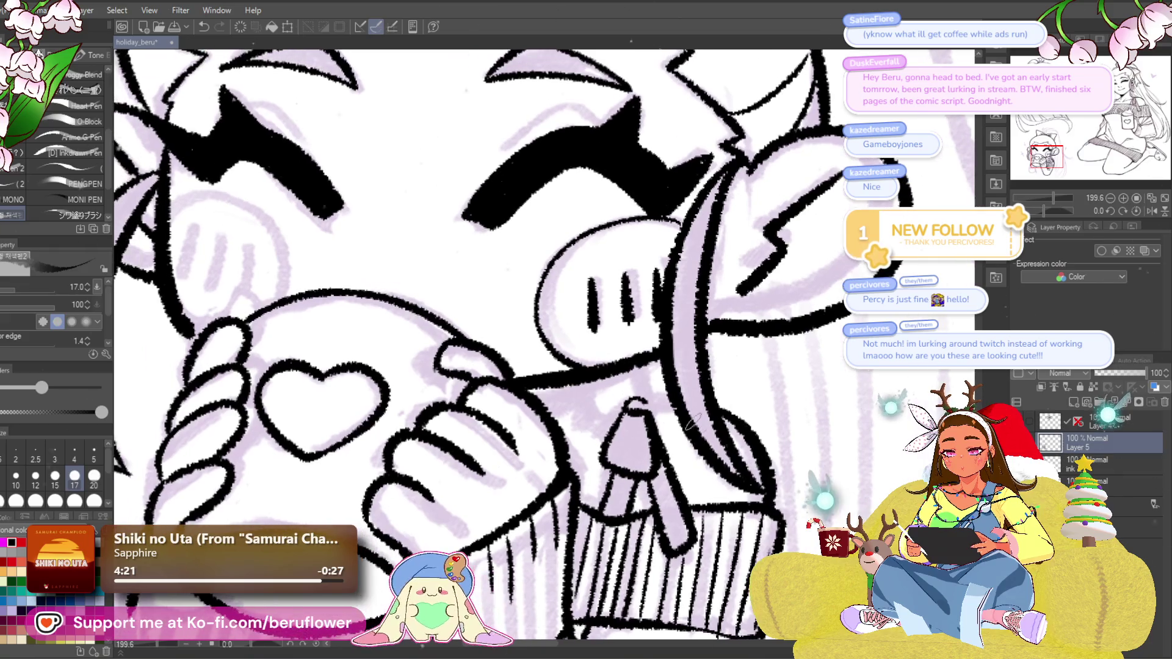
left_click_drag(660, 400, 709, 388)
scroll(632, 397, "down", 5)
scroll(653, 406, "up", 5)
left_click_drag(624, 380, 628, 404)
scroll(633, 372, "down", 5)
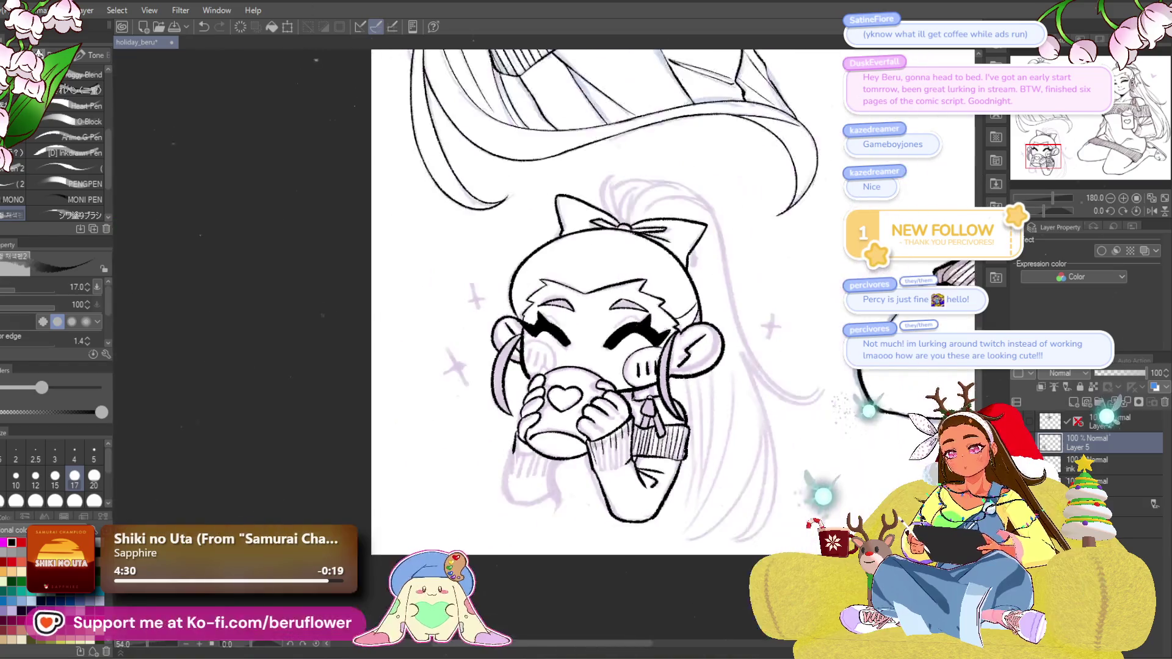
Frame the face and hands up close and ink a thin line near the hand.
mouse_move(622, 574)
left_mouse_down()
mouse_move(670, 548)
mouse_move(558, 534)
left_mouse_up()
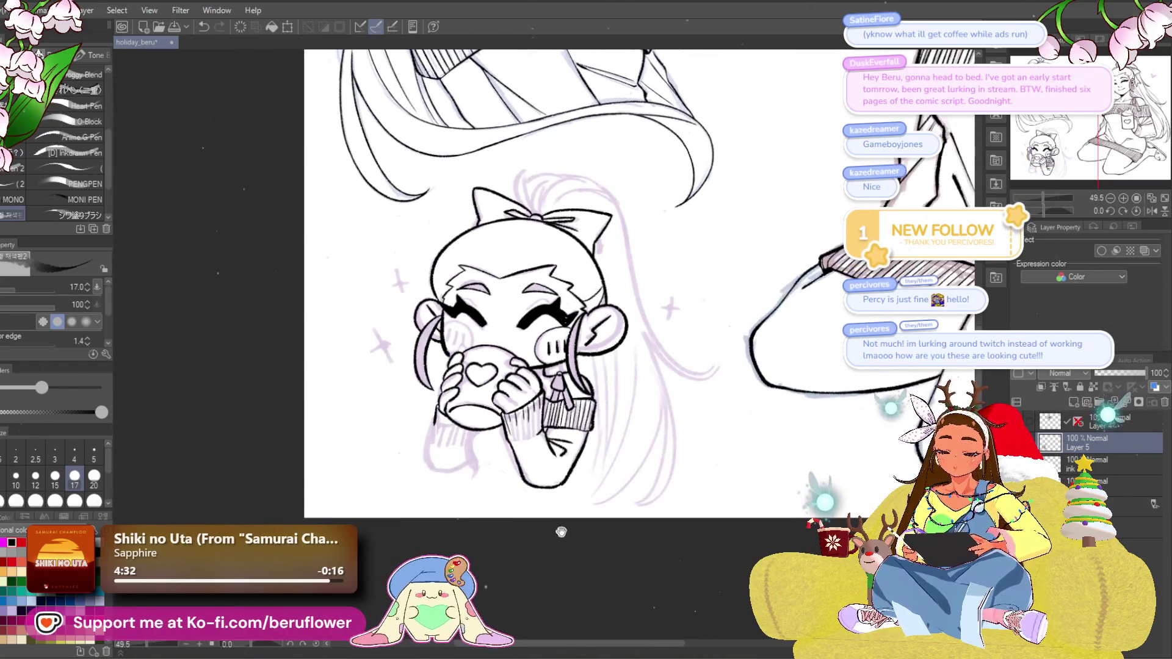
left_click_drag(592, 574, 631, 580)
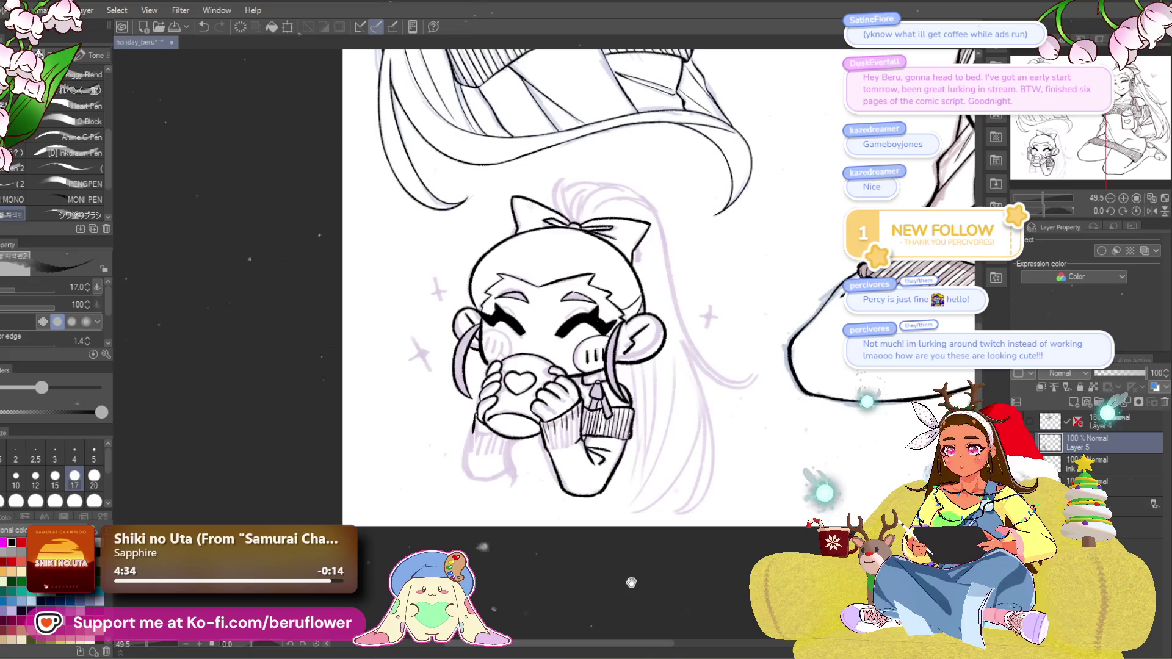
scroll(541, 439, "up", 5)
mouse_move(541, 439)
left_mouse_down()
mouse_move(618, 595)
mouse_move(635, 653)
mouse_move(613, 658)
left_mouse_up()
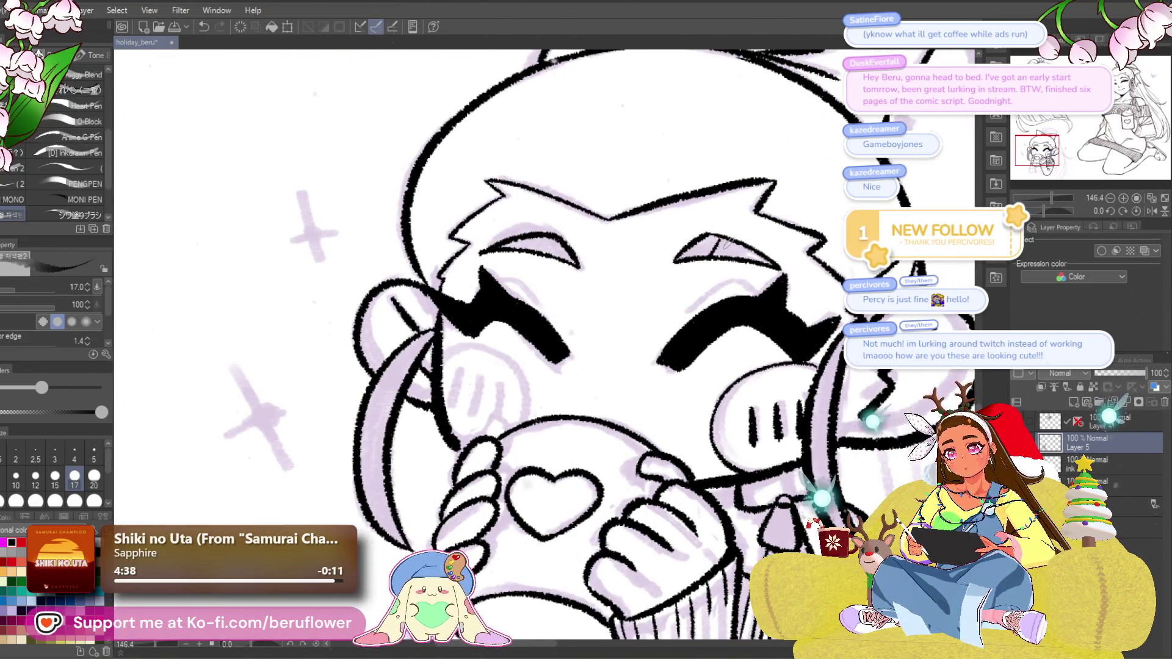
left_click_drag(548, 236, 612, 287)
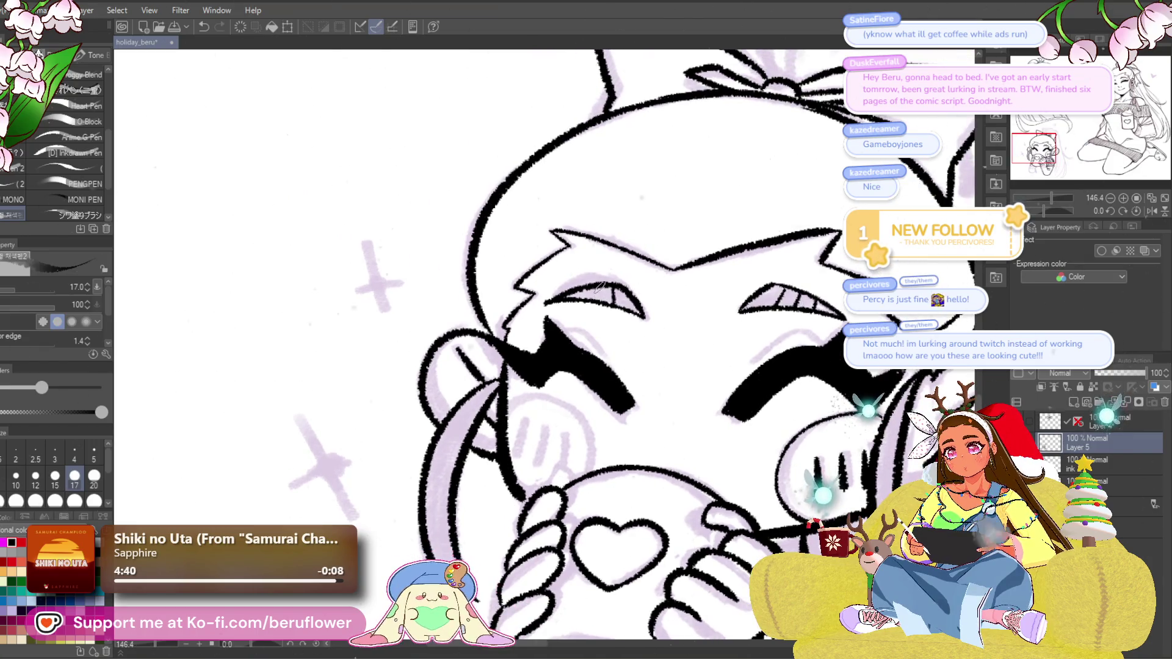
scroll(586, 288, "down", 5)
scroll(479, 353, "up", 5)
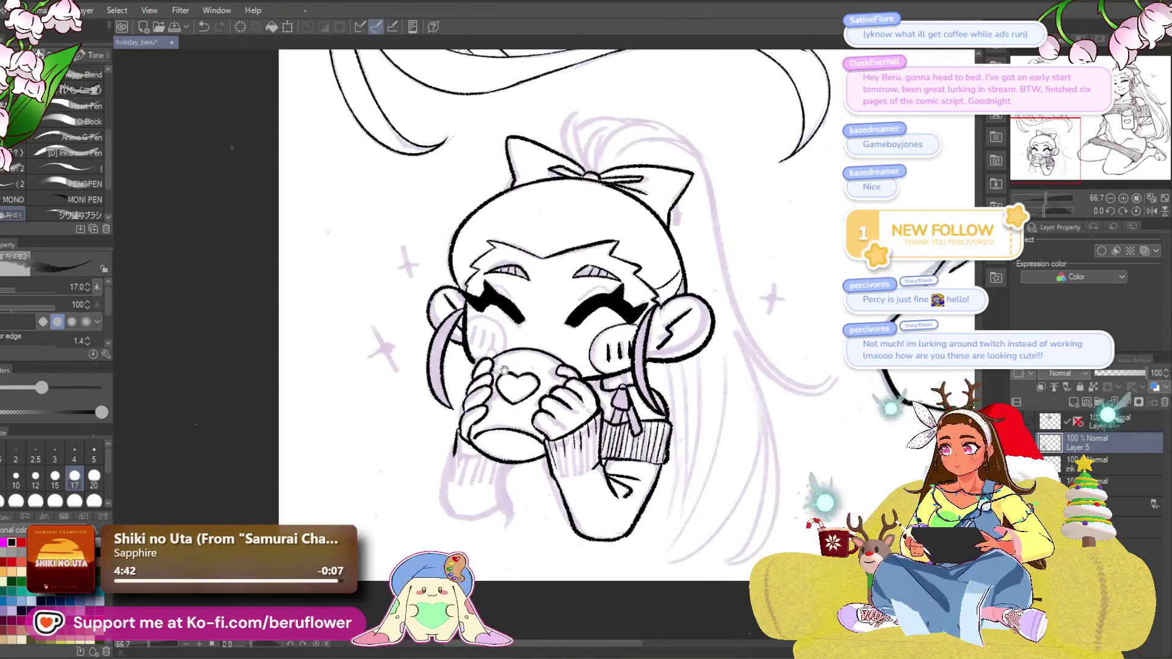
scroll(480, 353, "up", 3)
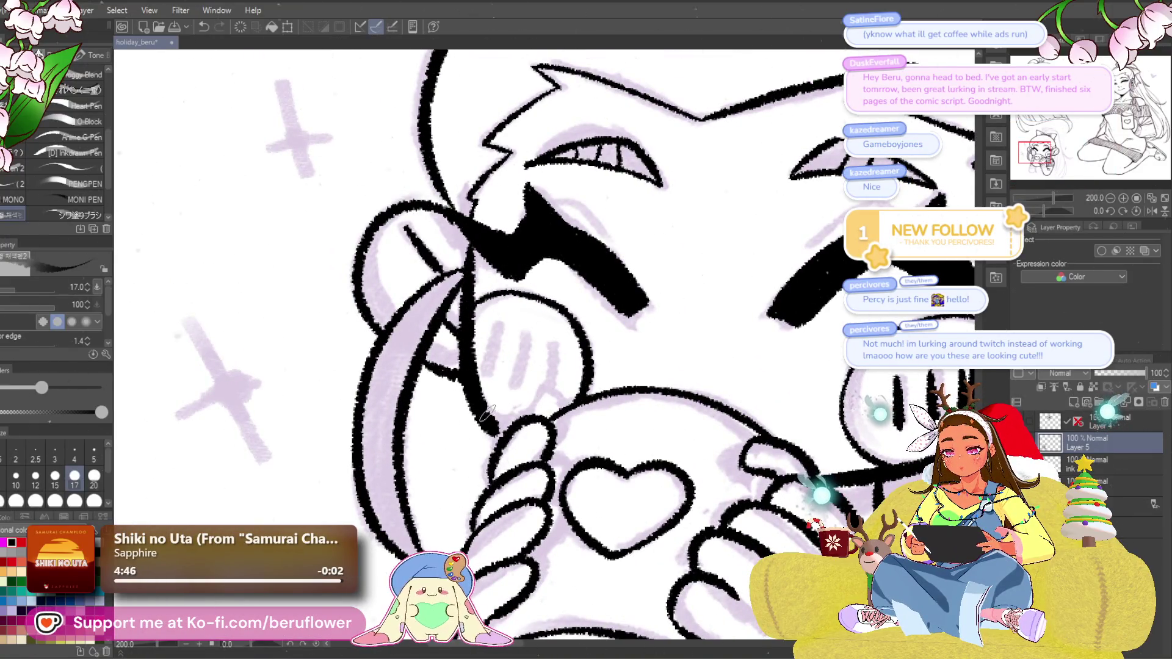
left_click_drag(499, 323, 493, 345)
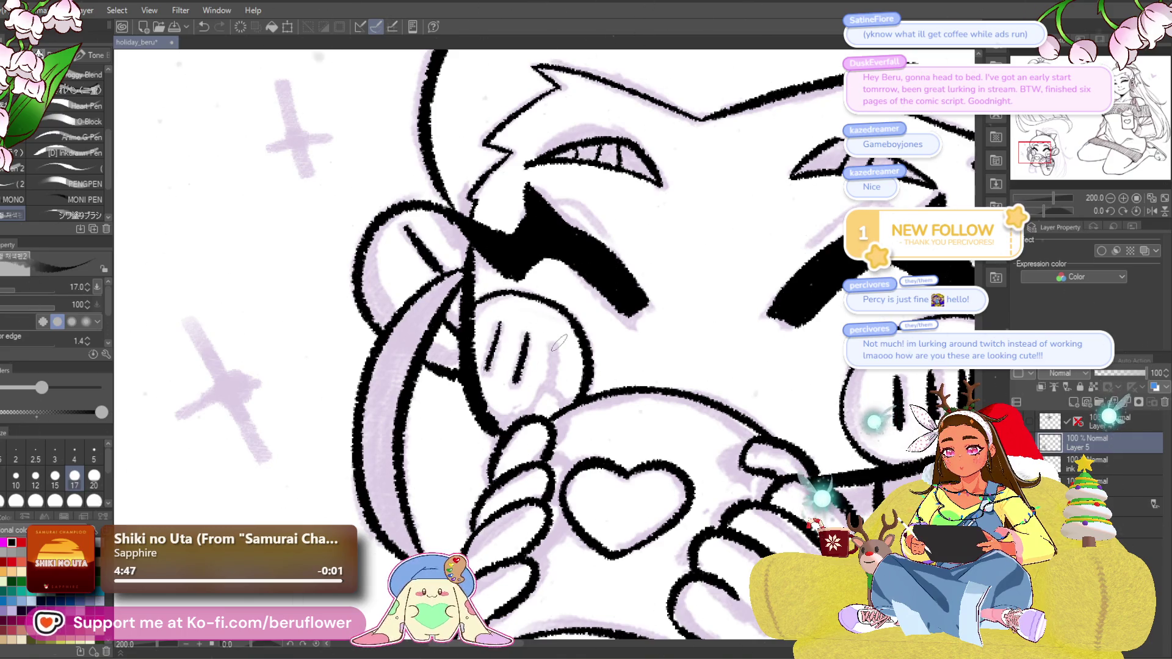
scroll(526, 337, "down", 5)
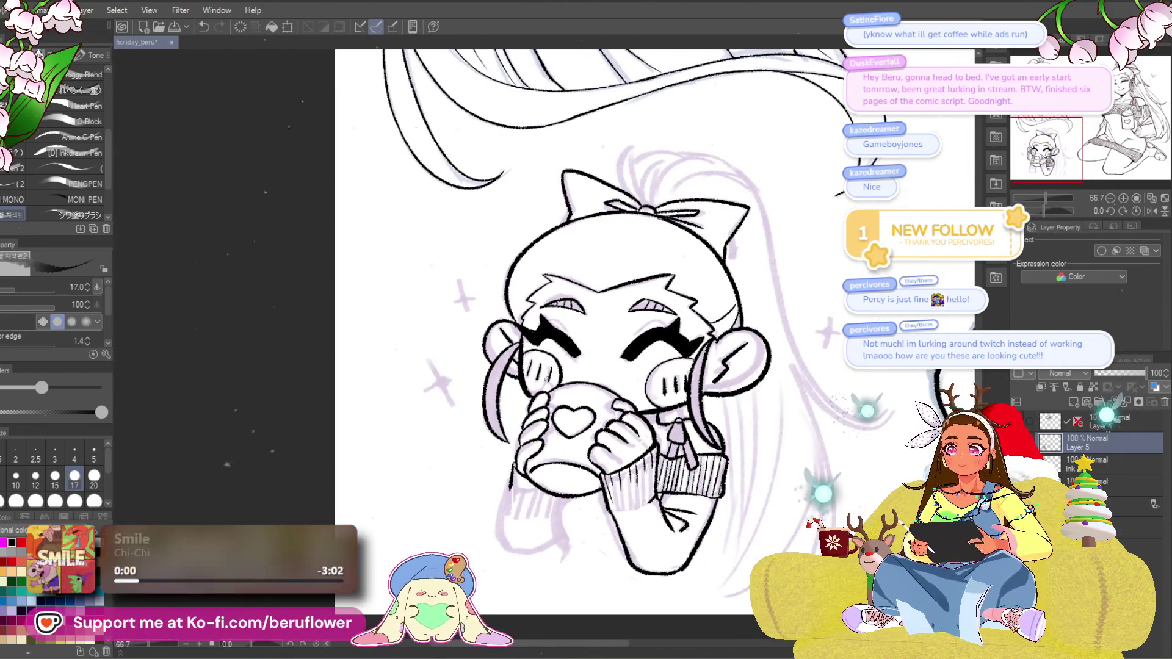
scroll(469, 361, "up", 5)
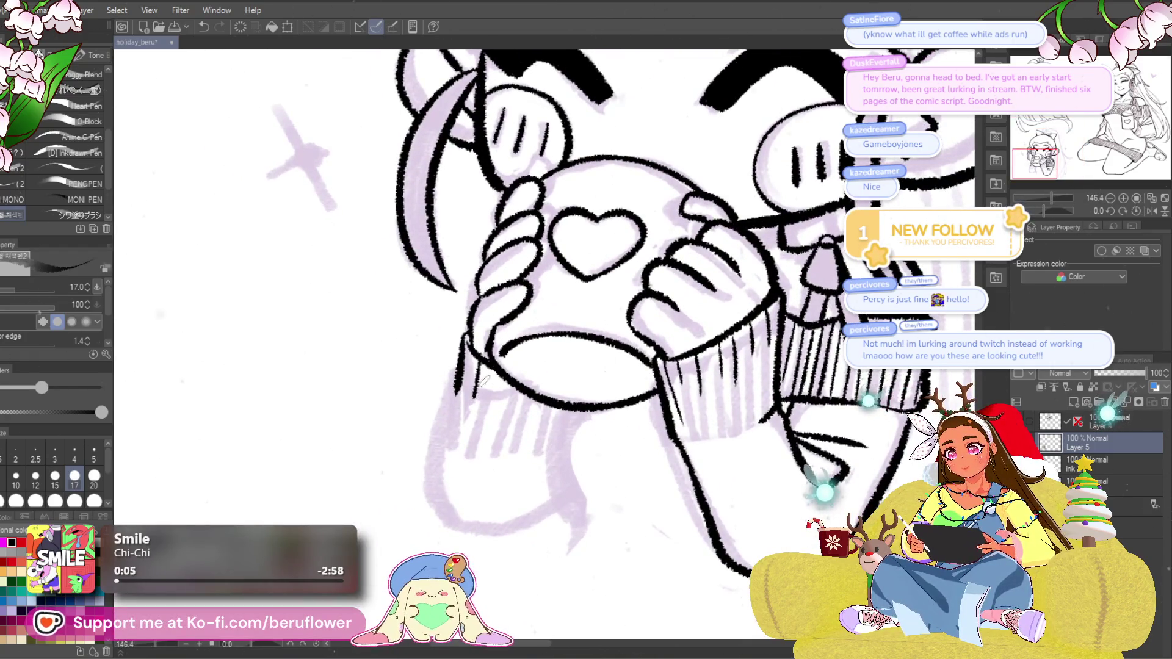
Ink the mug's left edge, the left hand outline and two finger lines.
left_click_drag(481, 359, 475, 398)
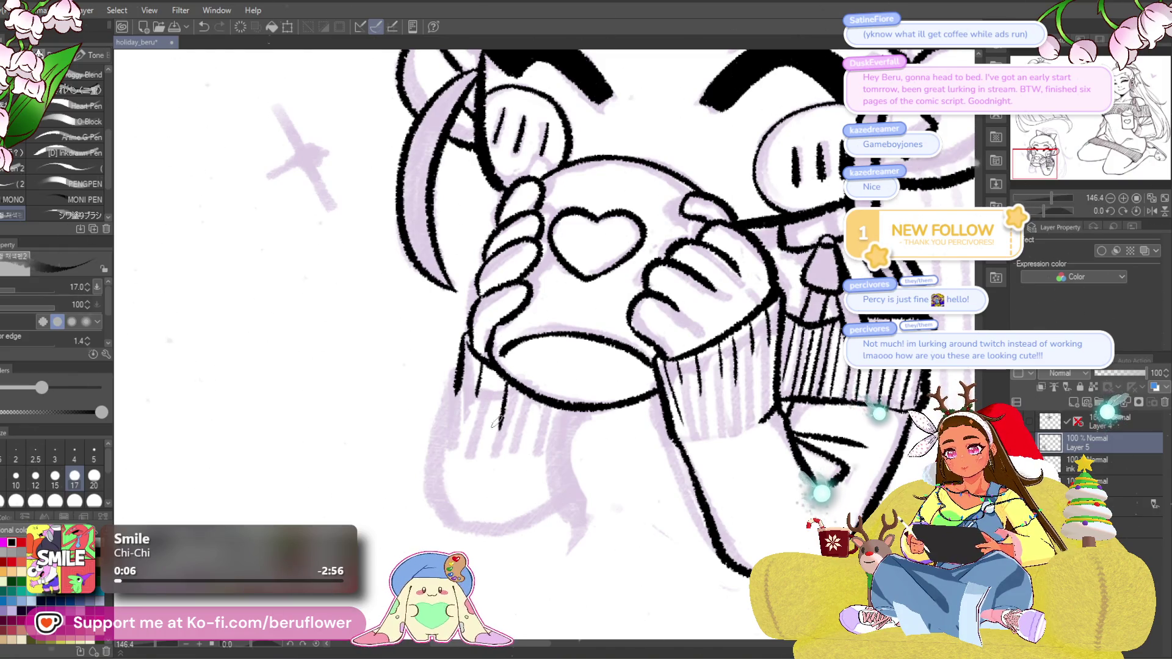
mouse_move(553, 425)
left_mouse_down()
mouse_move(550, 412)
mouse_move(553, 460)
left_mouse_up()
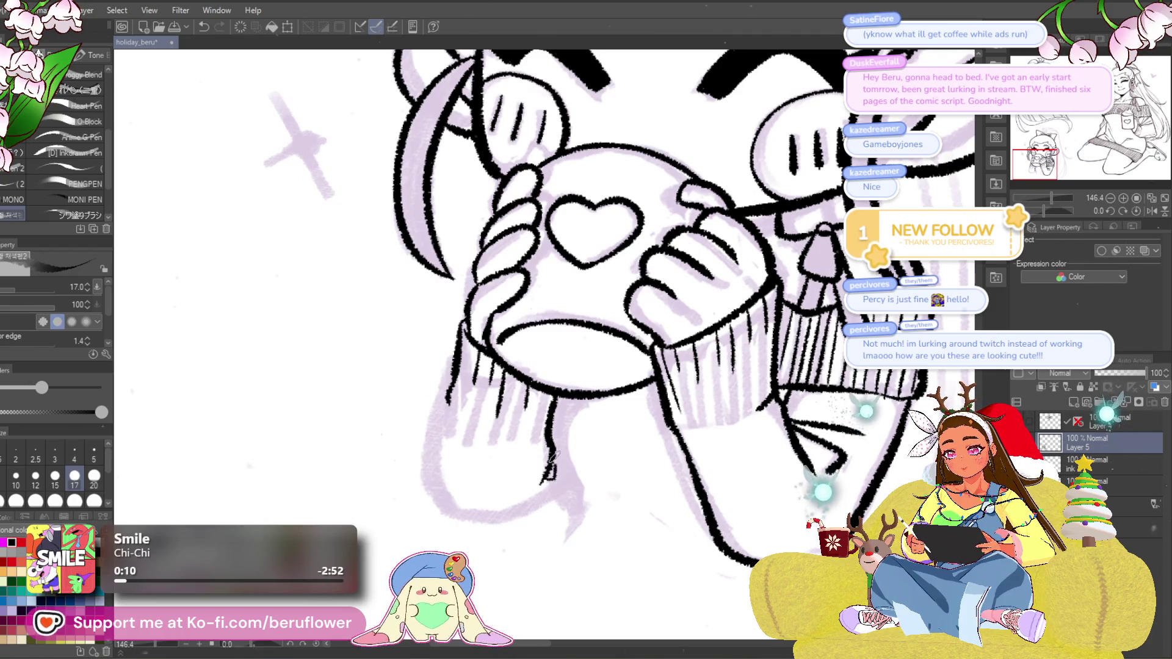
left_click_drag(444, 420, 439, 488)
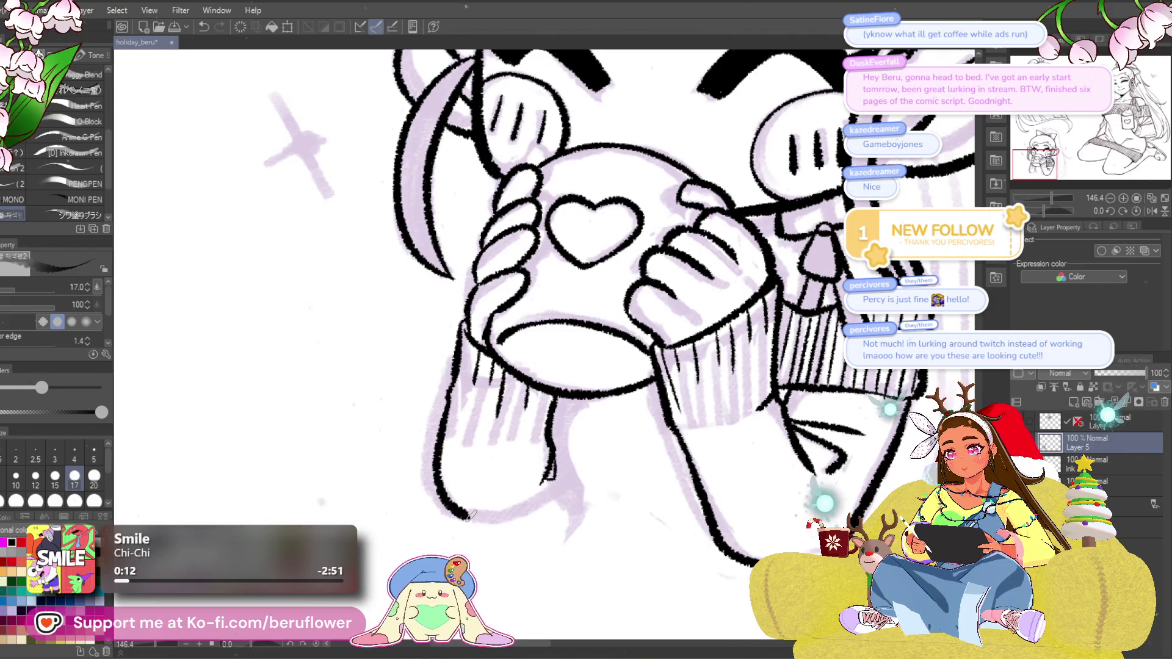
scroll(470, 516, "up", 3)
mouse_move(556, 516)
left_mouse_down()
mouse_move(614, 478)
mouse_move(553, 499)
left_mouse_up()
mouse_move(565, 342)
left_mouse_down()
mouse_move(548, 397)
mouse_move(560, 510)
left_mouse_up()
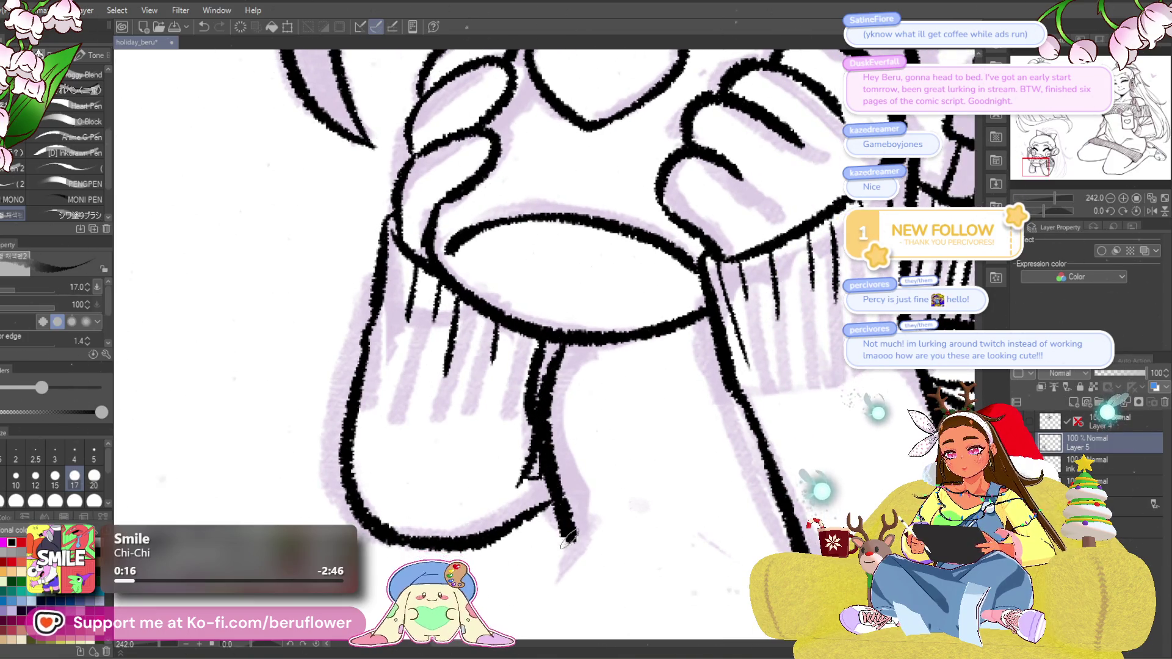
Pan and zoom around the mug, hands and sleeve cuff to review the new ink.
scroll(544, 562, "down", 4)
scroll(541, 572, "down", 3)
scroll(773, 414, "up", 2)
left_click_drag(773, 414, 739, 383)
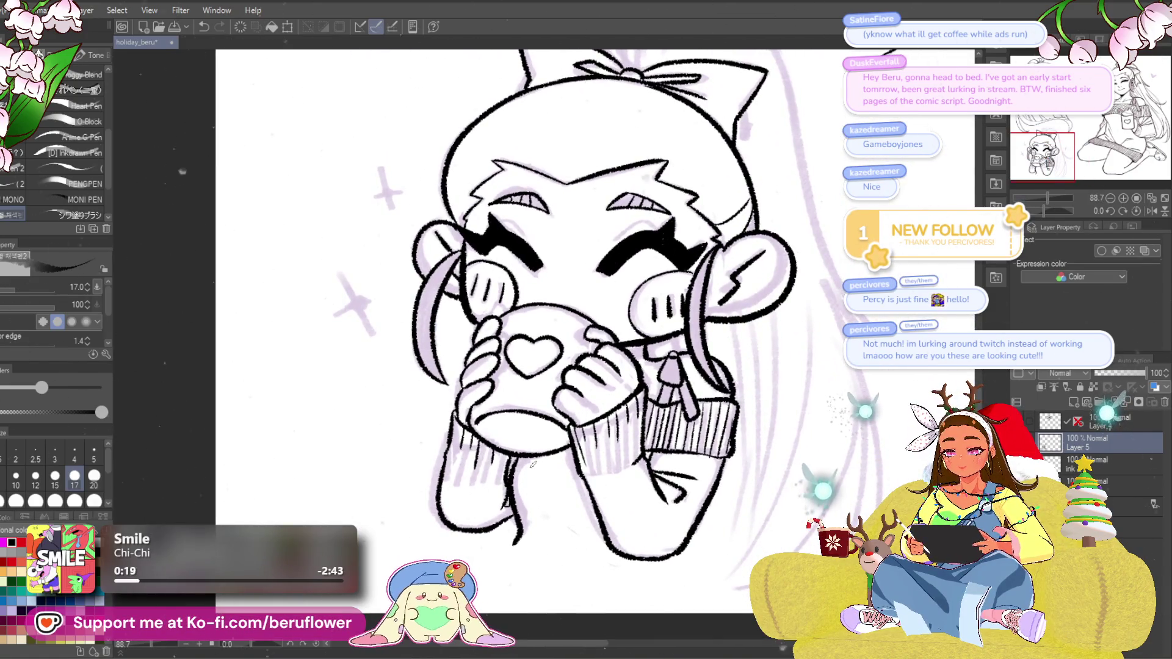
scroll(533, 465, "up", 2)
left_click_drag(746, 513, 693, 441)
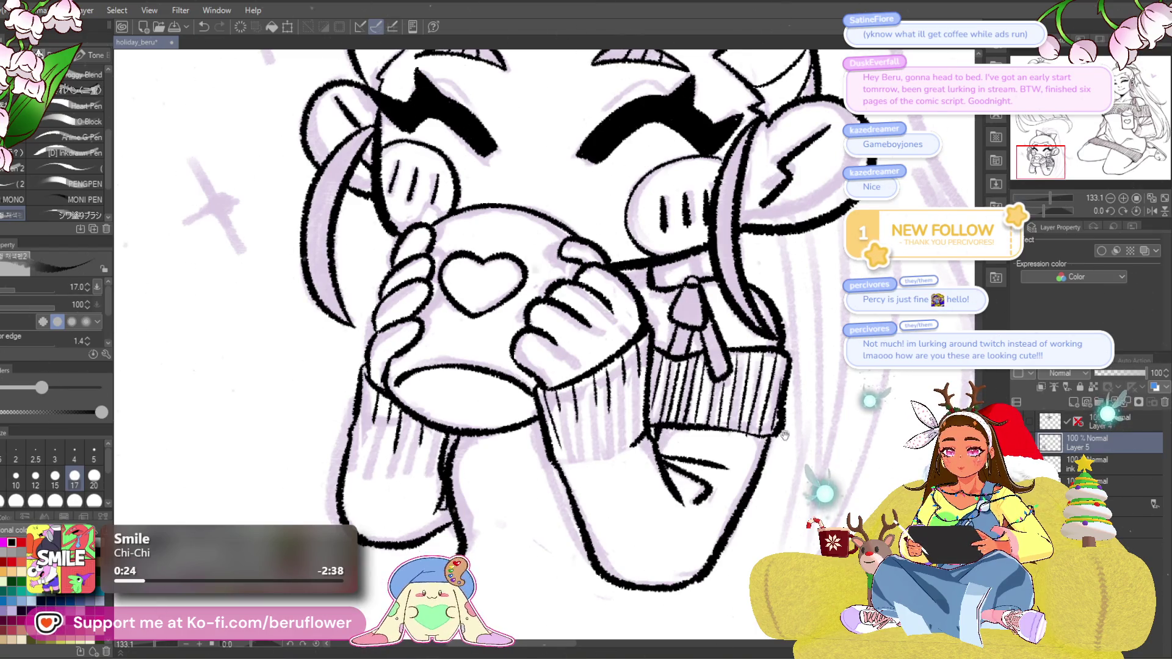
left_click_drag(785, 432, 732, 420)
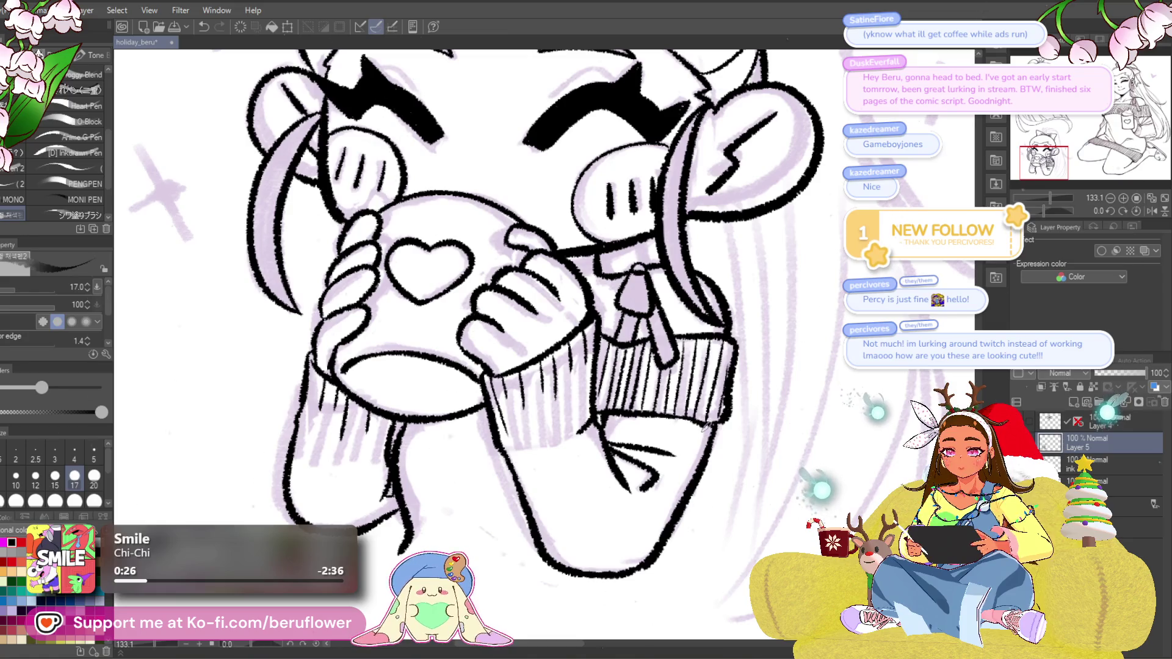
scroll(717, 422, "down", 2)
scroll(717, 422, "up", 3)
mouse_move(717, 422)
left_mouse_down()
mouse_move(771, 524)
mouse_move(761, 516)
left_mouse_up()
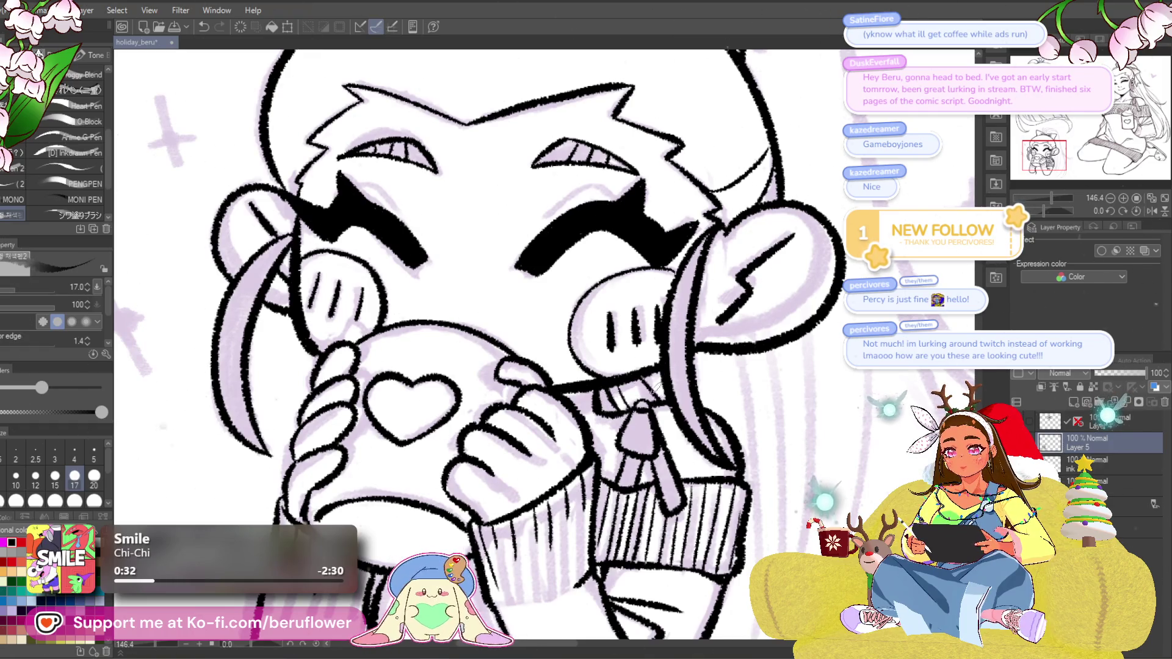
scroll(654, 389, "down", 5)
scroll(610, 342, "up", 3)
Zoom to the bow and ink two extra loop strokes on it.
left_click_drag(602, 287, 604, 322)
scroll(601, 323, "up", 3)
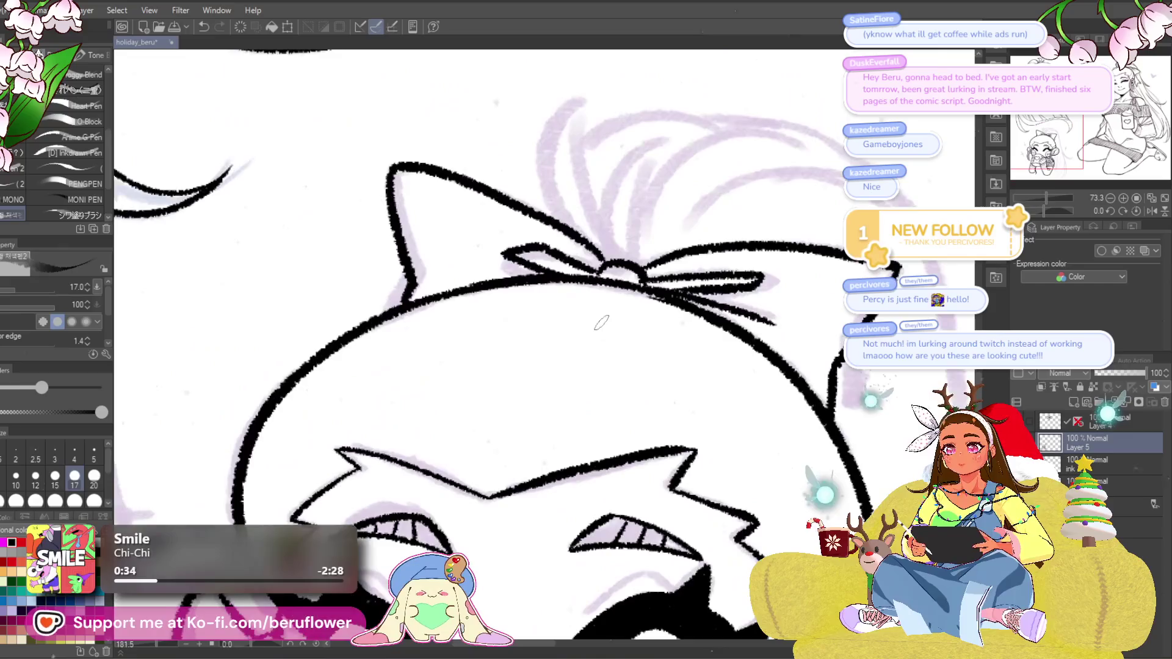
scroll(602, 322, "up", 3)
mouse_move(525, 345)
left_mouse_down()
mouse_move(562, 287)
mouse_move(571, 379)
mouse_move(605, 441)
mouse_move(632, 328)
left_mouse_up()
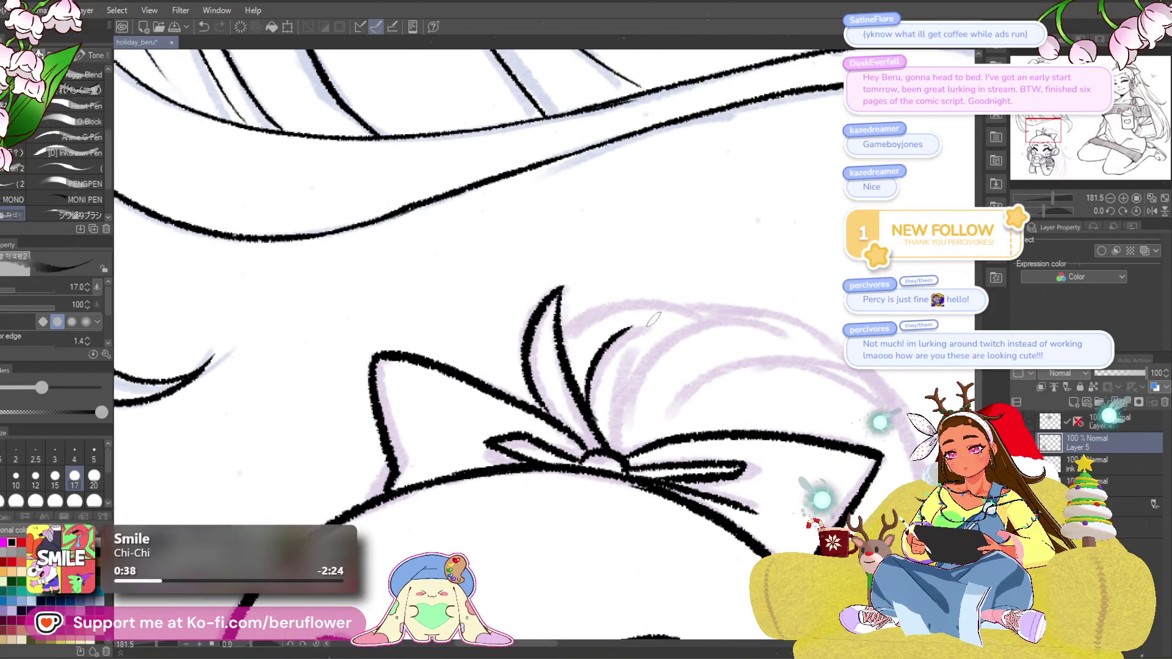
left_click_drag(622, 434, 643, 337)
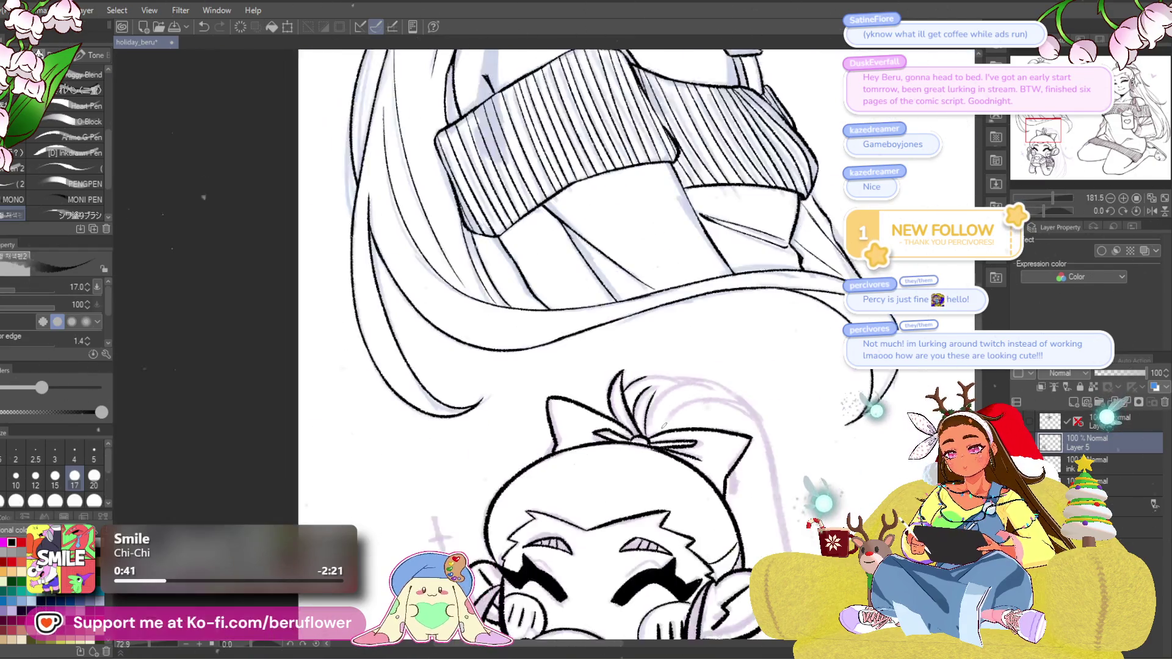
scroll(664, 425, "down", 5)
Tilt the canvas and ink a hair strand outline above the bow, redrawing it once.
mouse_move(664, 425)
left_mouse_down()
mouse_move(601, 452)
mouse_move(587, 549)
mouse_move(599, 444)
left_mouse_up()
scroll(599, 444, "up", 5)
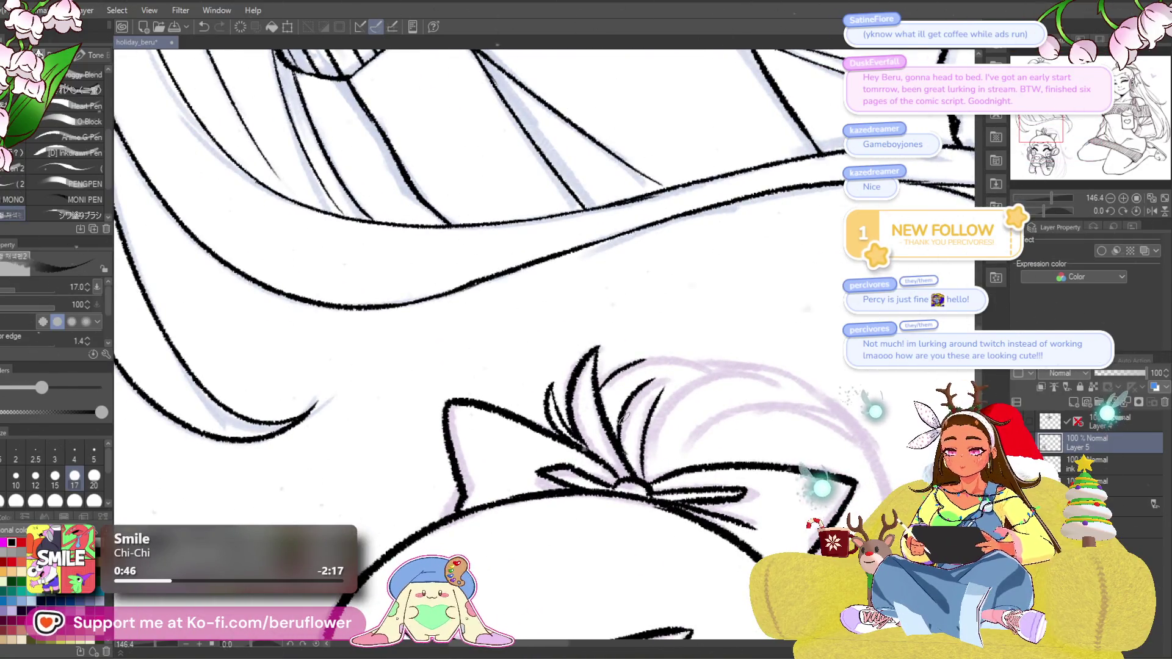
scroll(623, 418, "down", 4)
scroll(623, 419, "up", 3)
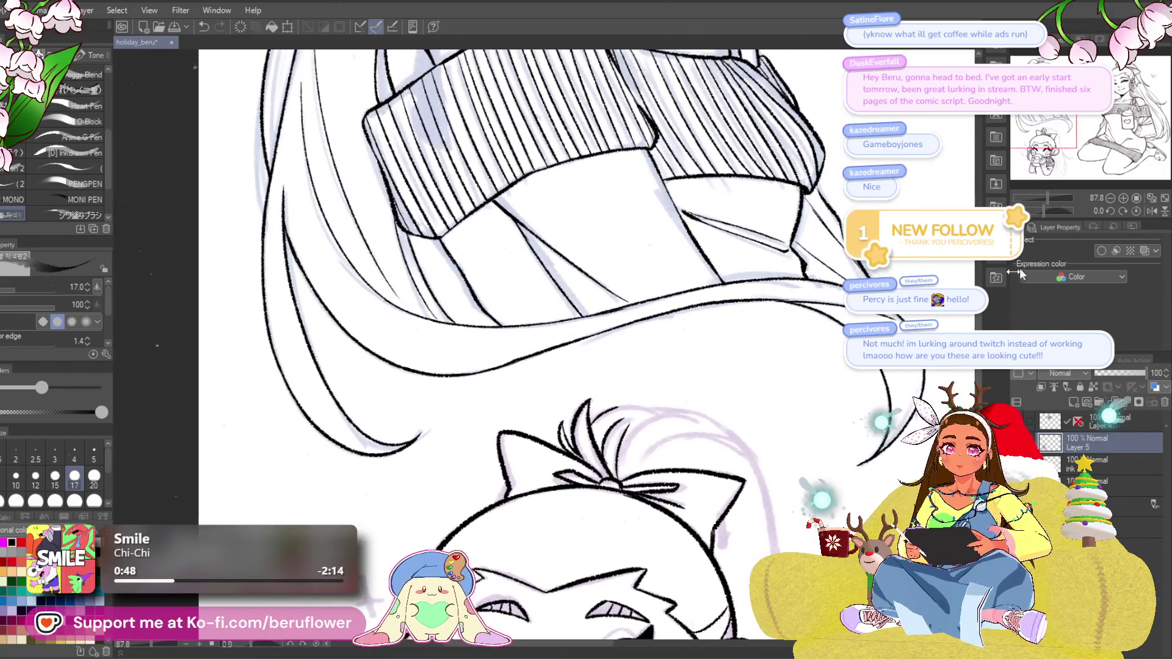
left_click_drag(1050, 215, 1040, 214)
scroll(619, 393, "up", 3)
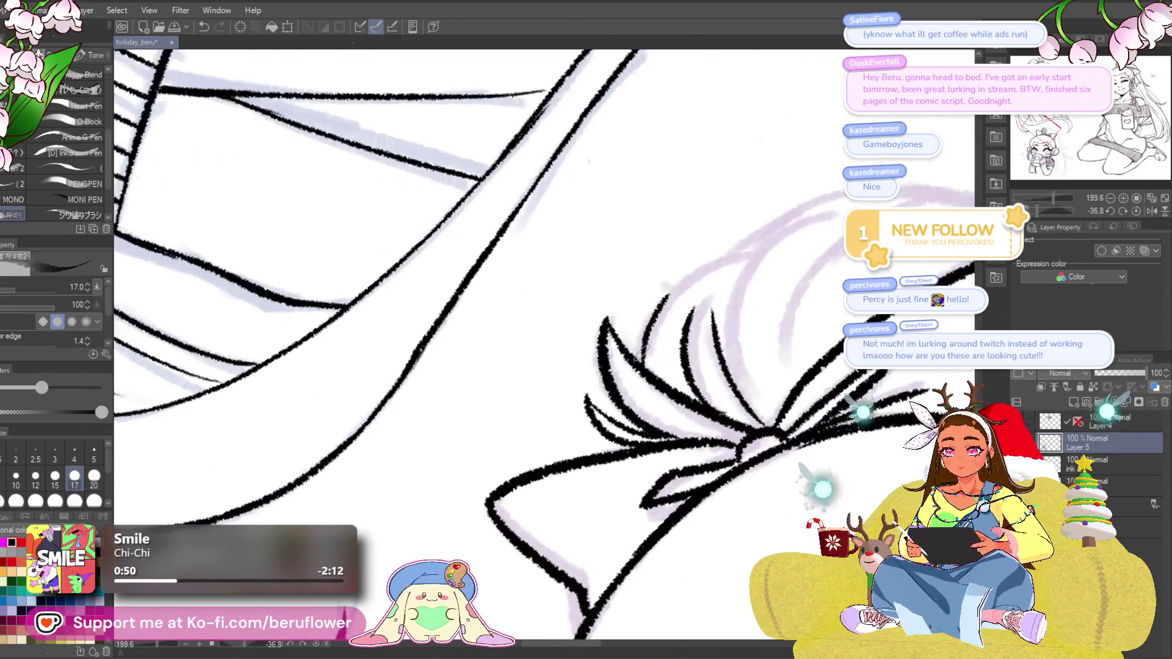
scroll(681, 434, "up", 2)
scroll(617, 452, "up", 2)
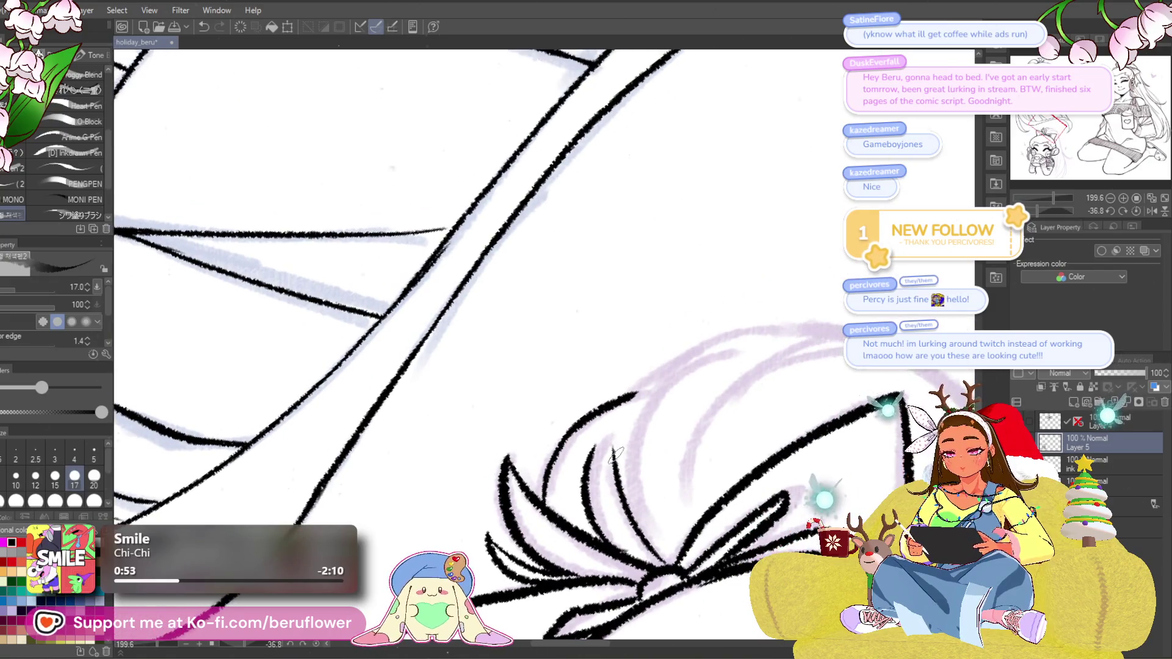
left_click_drag(635, 394, 742, 328)
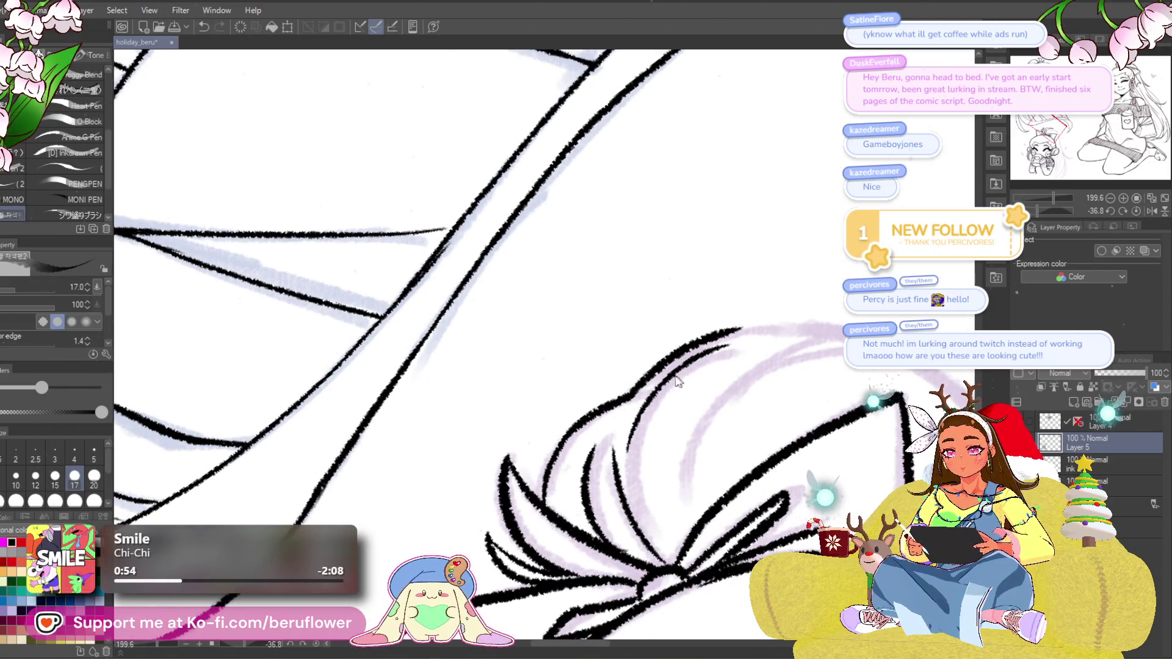
key("ctrl+z")
mouse_move(708, 360)
left_mouse_down()
mouse_move(690, 347)
mouse_move(616, 381)
left_mouse_up()
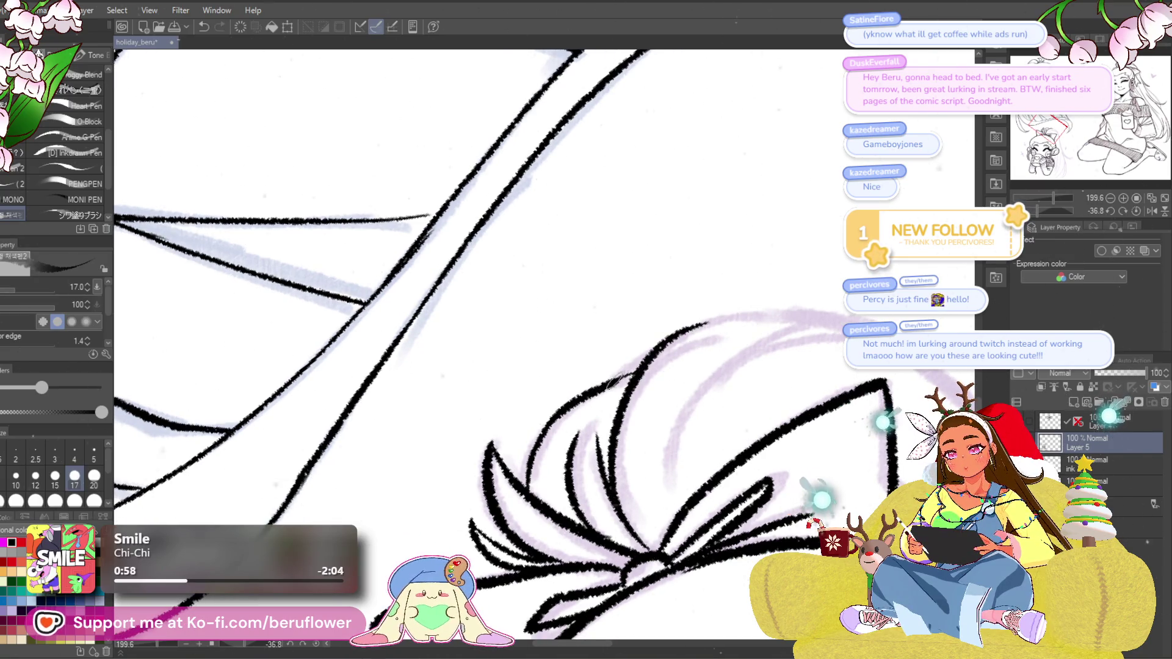
scroll(634, 365, "down", 5)
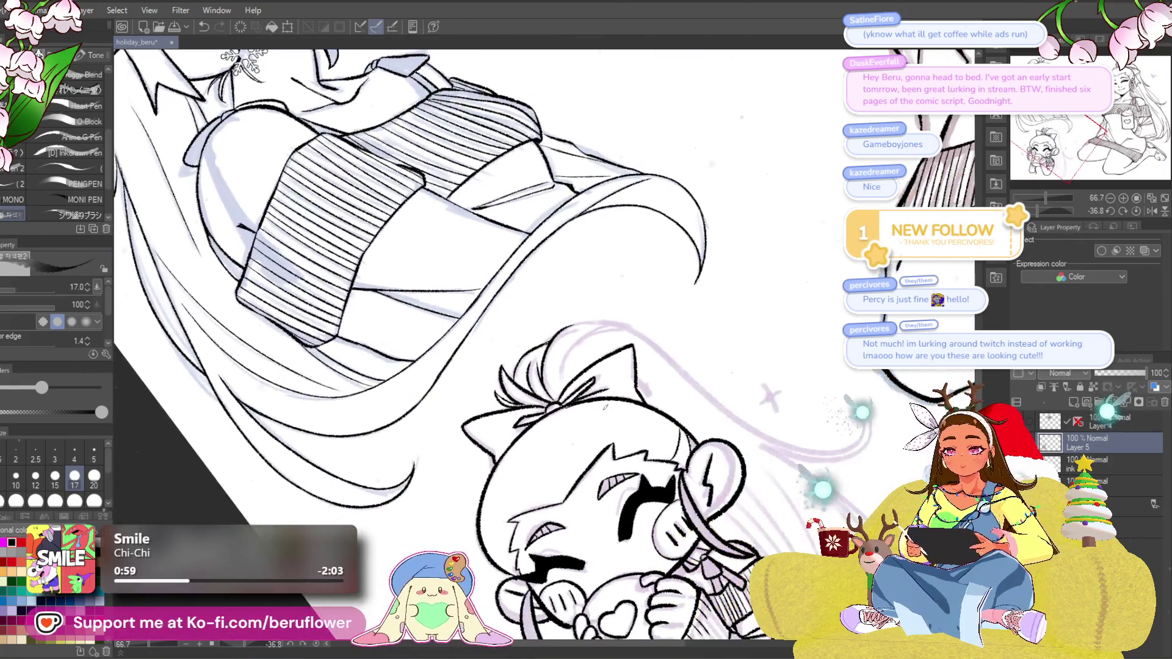
Ink a curved hair strand over the bow, then return the canvas upright.
scroll(556, 456, "up", 4)
mouse_move(557, 456)
left_mouse_down()
mouse_move(675, 314)
mouse_move(681, 354)
left_mouse_up()
left_click_drag(818, 326, 790, 336)
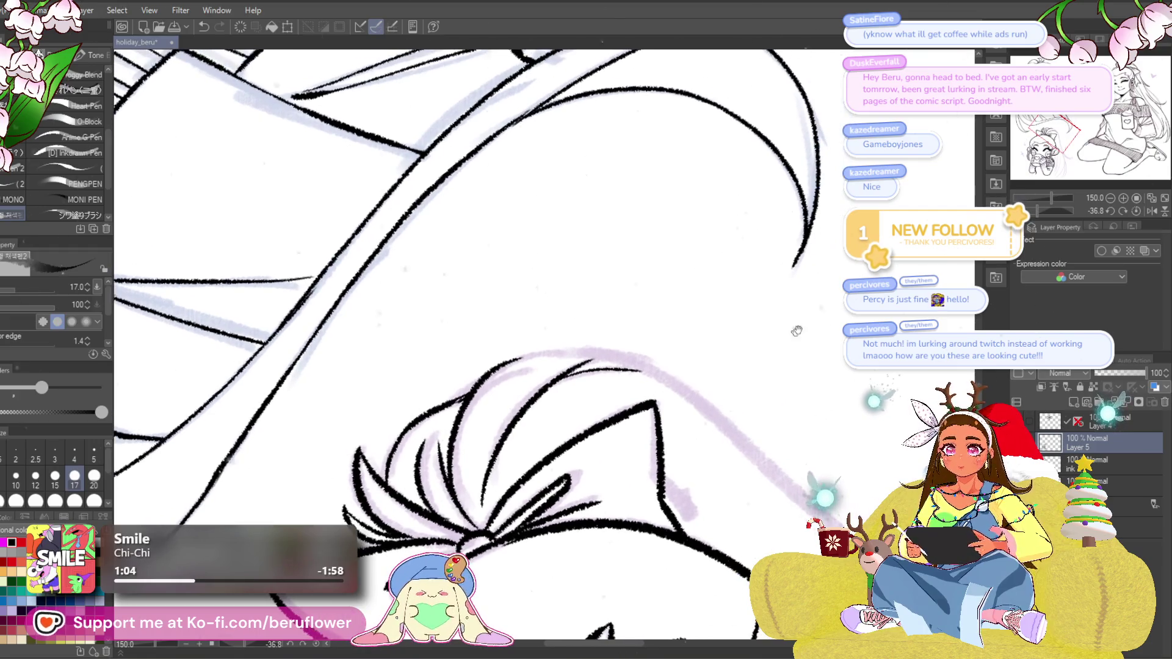
left_click_drag(1049, 215, 1027, 215)
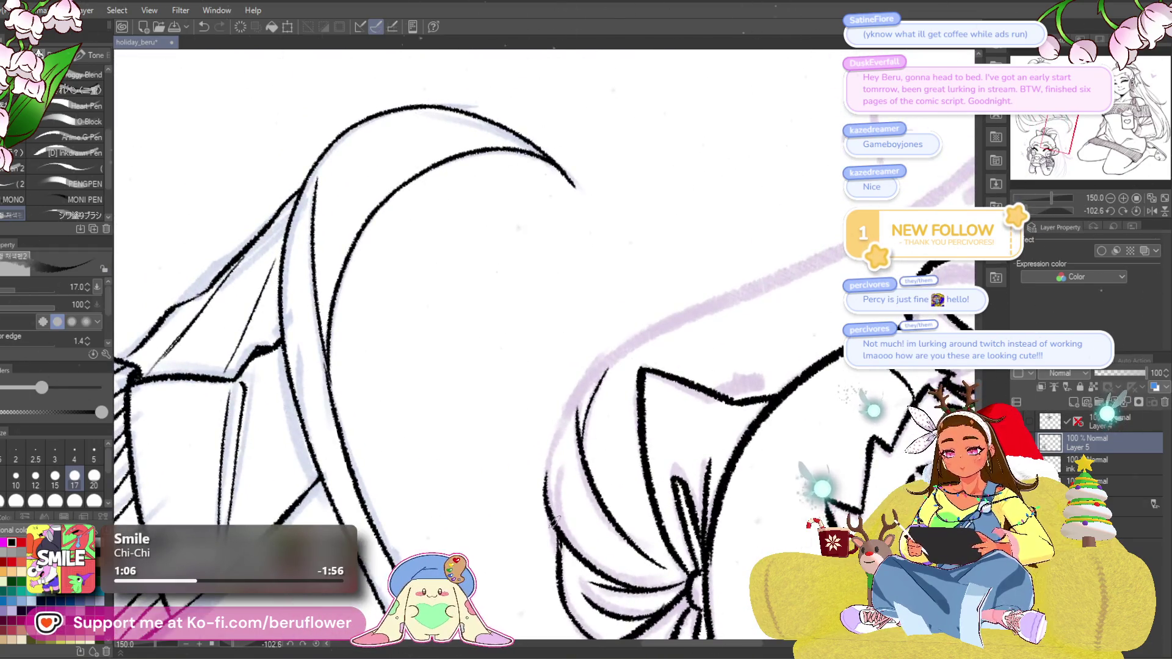
left_click_drag(654, 327, 617, 312)
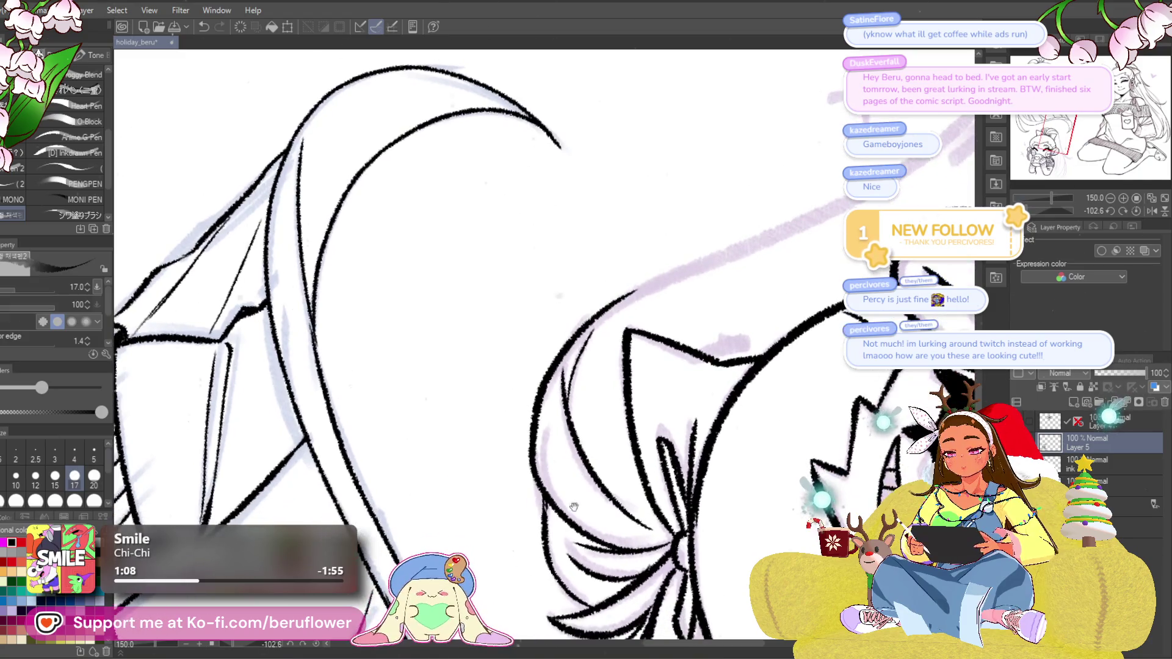
mouse_move(597, 422)
left_mouse_down()
mouse_move(545, 488)
mouse_move(544, 547)
left_mouse_up()
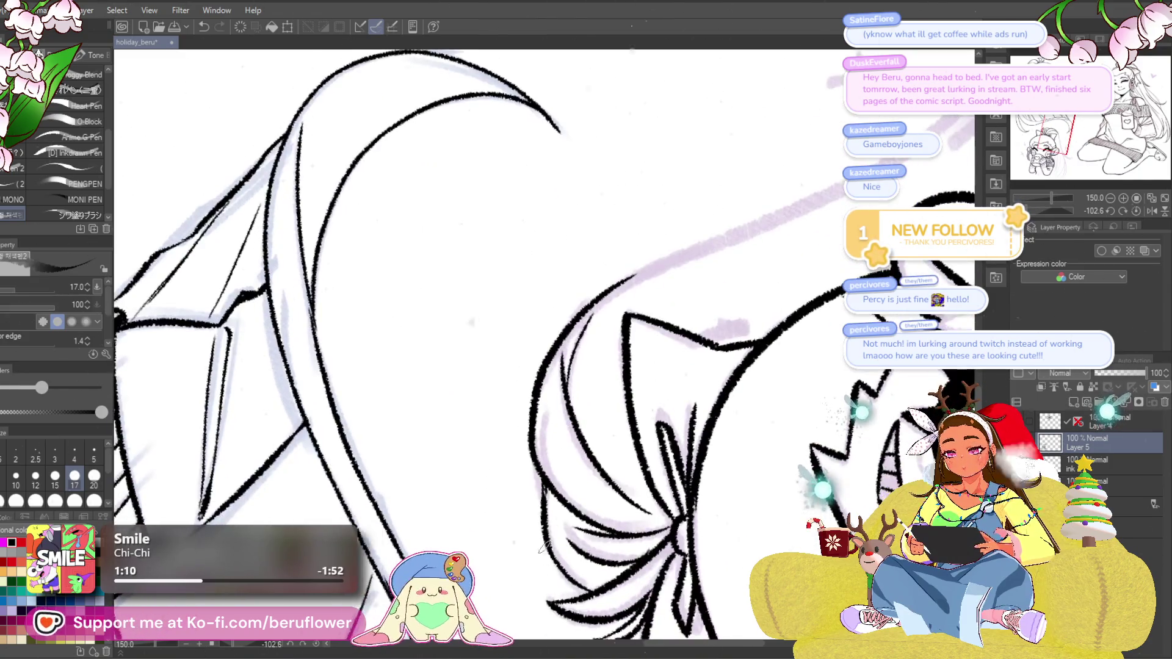
mouse_move(745, 333)
left_mouse_down()
mouse_move(684, 334)
mouse_move(611, 427)
mouse_move(573, 413)
left_mouse_up()
mouse_move(616, 372)
left_mouse_down()
mouse_move(818, 278)
mouse_move(434, 473)
mouse_move(587, 360)
mouse_move(608, 198)
mouse_move(577, 188)
left_mouse_up()
left_click(1137, 212)
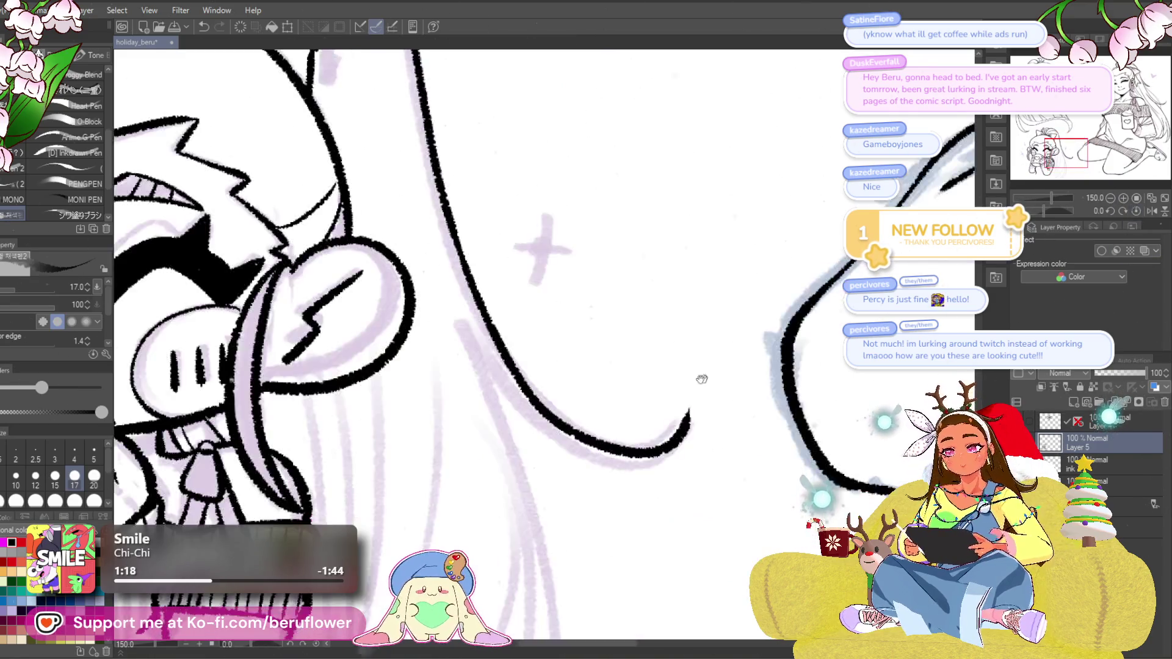
Ink a hair line along the purple sketch curve at a tilted canvas angle.
mouse_move(459, 305)
left_mouse_down()
mouse_move(512, 395)
mouse_move(682, 431)
left_mouse_up()
left_click_drag(1045, 210, 1065, 211)
mouse_move(425, 457)
left_mouse_down()
mouse_move(398, 400)
mouse_move(531, 292)
left_mouse_up()
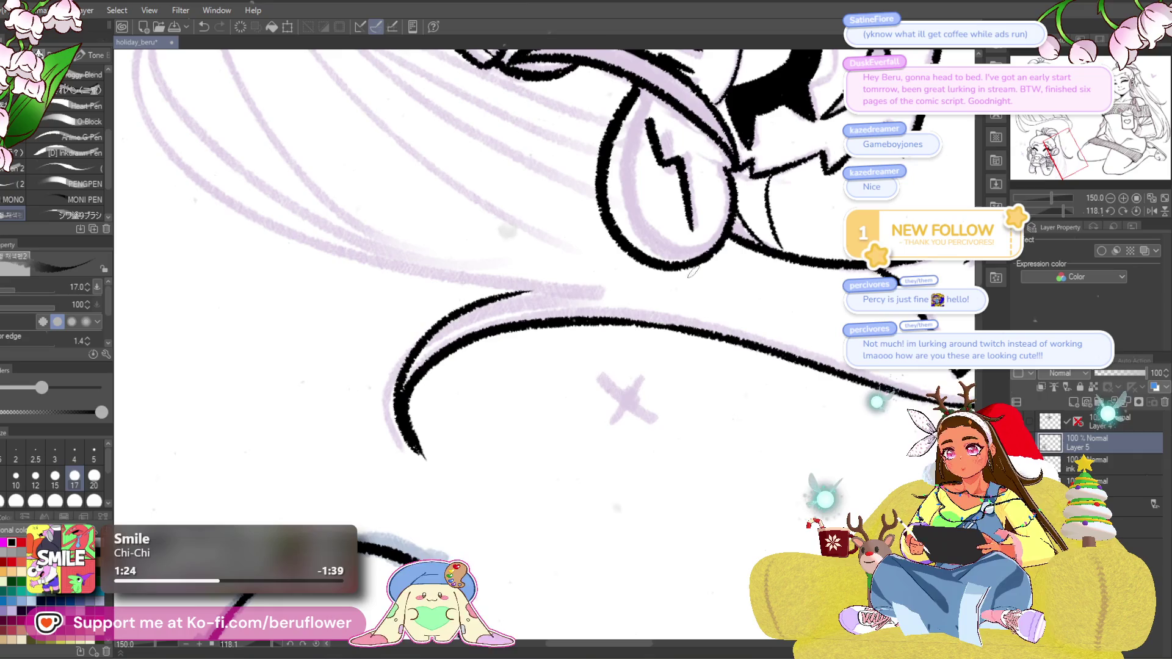
left_click_drag(1071, 212, 1063, 213)
mouse_move(694, 362)
left_mouse_down()
mouse_move(759, 342)
mouse_move(673, 379)
left_mouse_up()
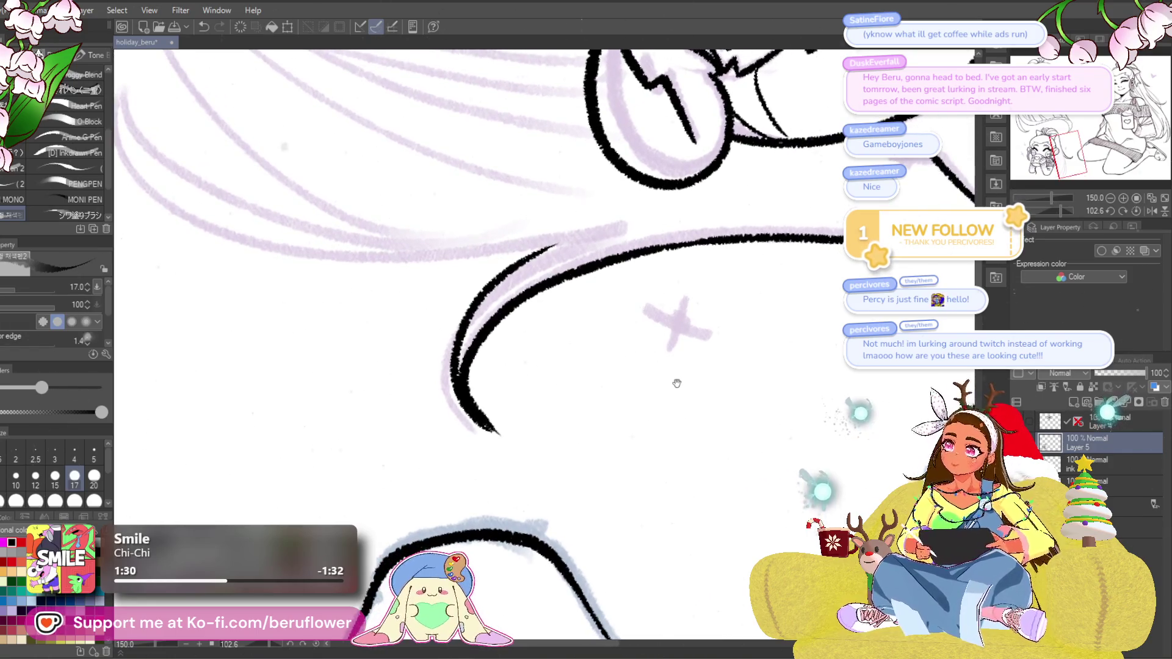
left_click_drag(675, 422, 702, 458)
left_click_drag(1062, 213, 1053, 213)
left_click_drag(680, 284, 685, 309)
Ink a long hair strand and another strand curving up to the right, redoing one.
left_click_drag(581, 188, 466, 408)
mouse_move(549, 305)
left_mouse_down()
mouse_move(519, 397)
mouse_move(430, 457)
mouse_move(430, 506)
mouse_move(513, 362)
mouse_move(629, 327)
left_mouse_up()
scroll(661, 371, "up", 5)
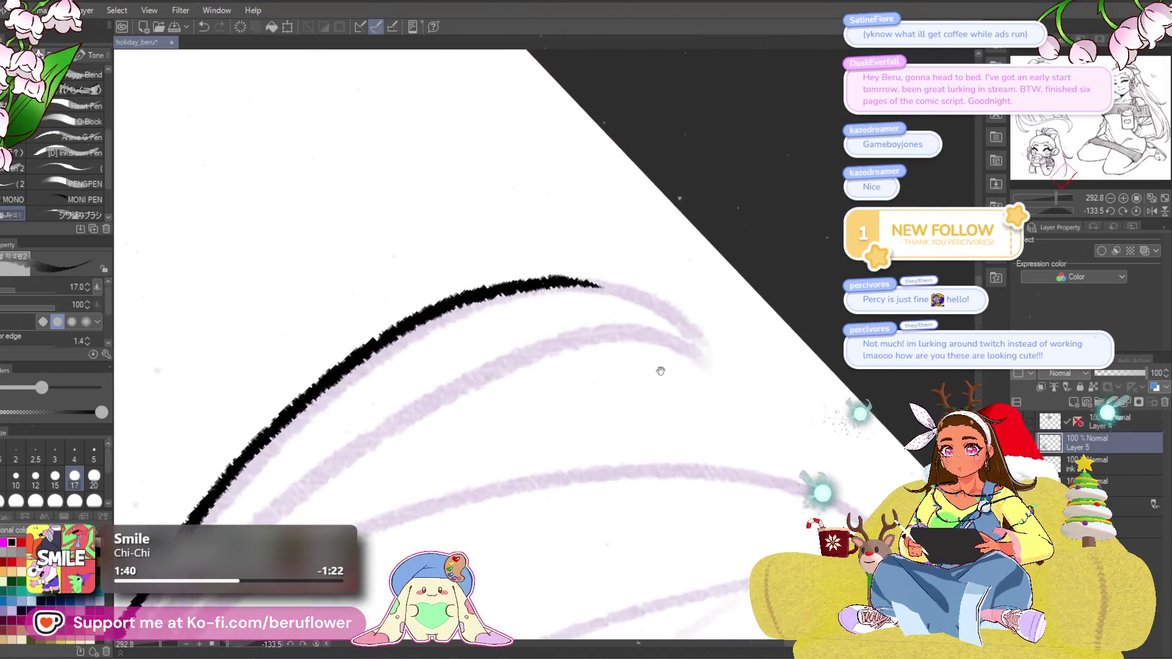
mouse_move(589, 286)
left_mouse_down()
mouse_move(637, 286)
mouse_move(626, 284)
mouse_move(712, 314)
mouse_move(728, 332)
mouse_move(690, 314)
mouse_move(721, 342)
left_mouse_up()
key("ctrl+z")
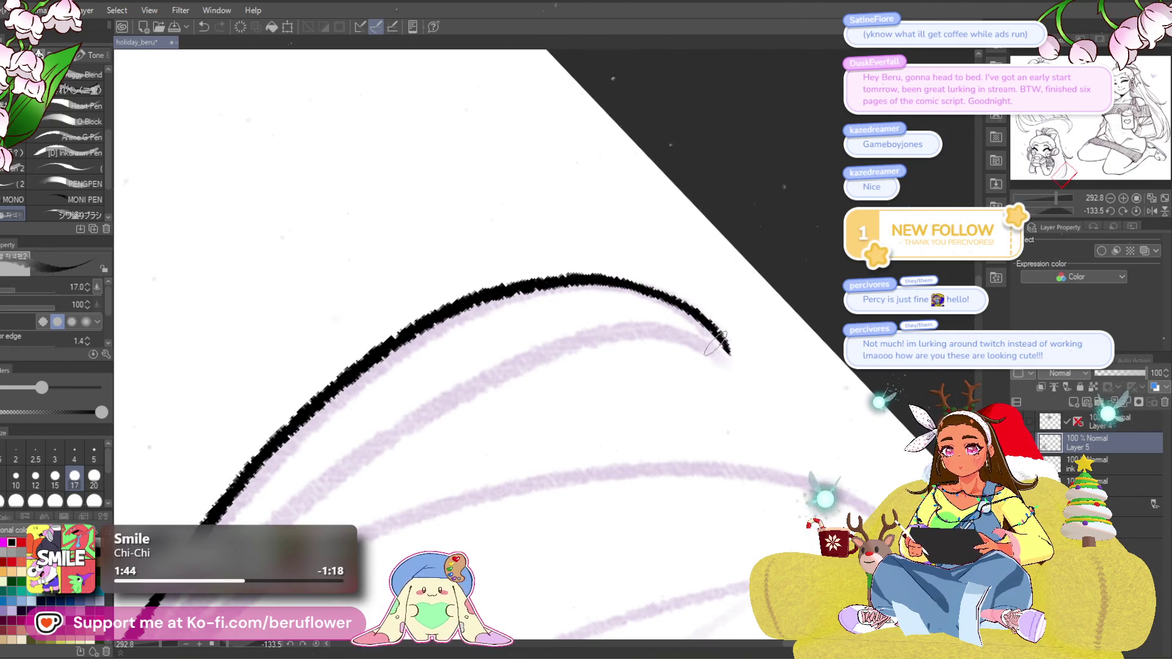
scroll(720, 353, "down", 3)
mouse_move(385, 516)
left_mouse_down()
mouse_move(510, 404)
mouse_move(623, 347)
mouse_move(690, 348)
left_mouse_up()
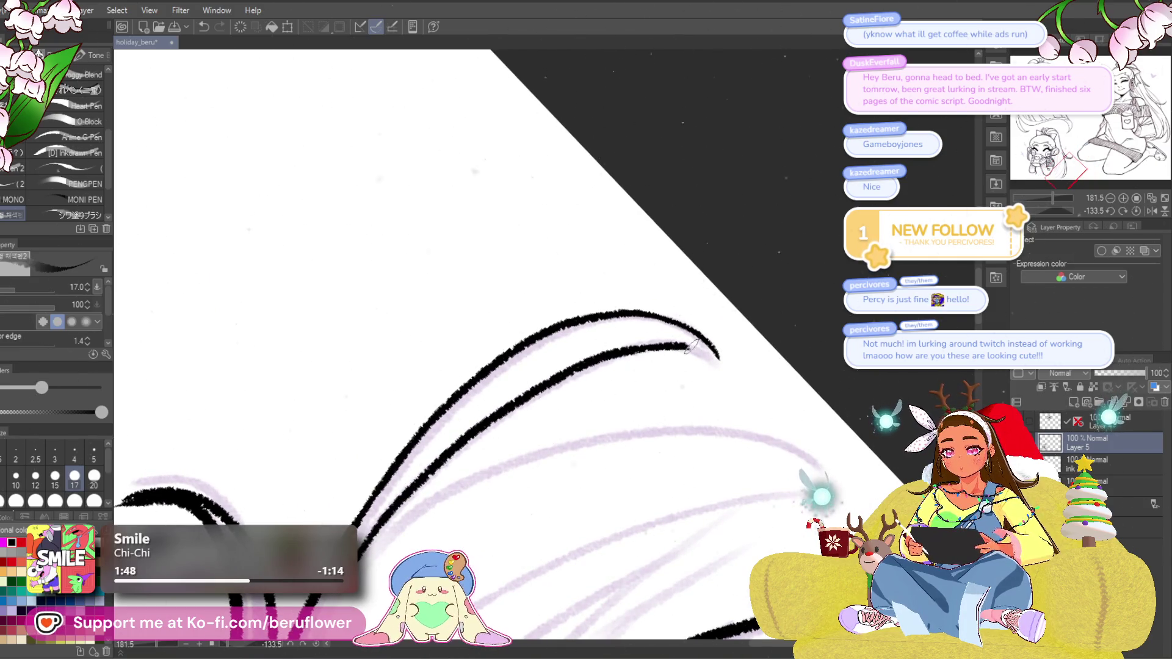
scroll(723, 357, "down", 5)
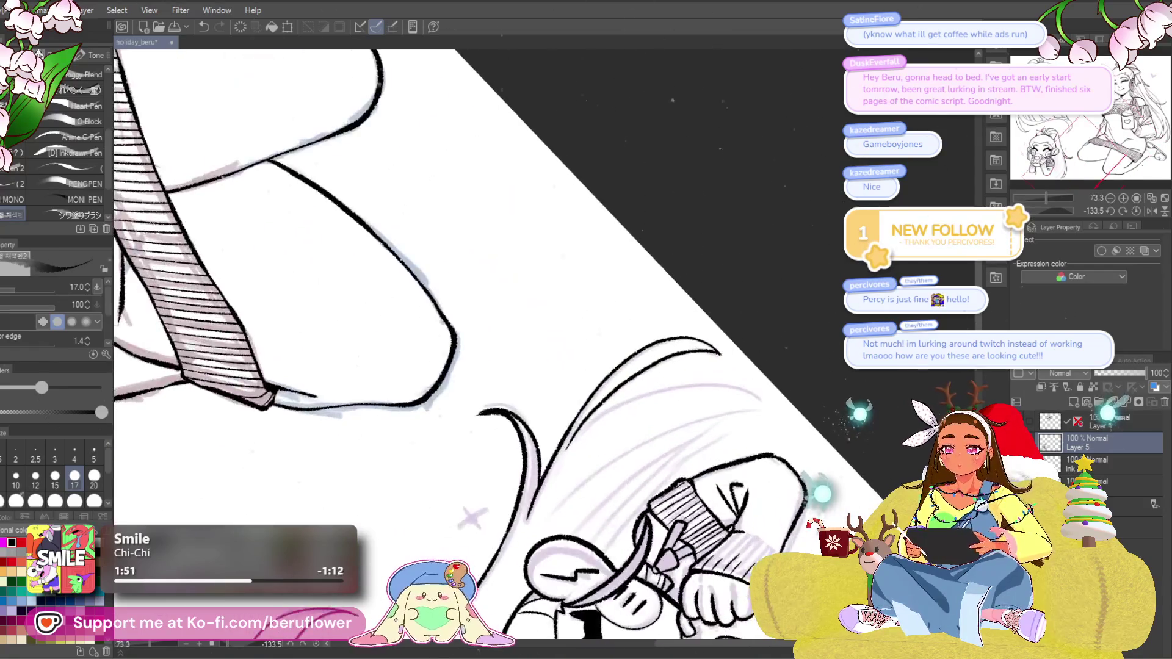
Reset the rotation and zoom in on the chibi's head, ponytail, hands and mug.
left_click(1137, 211)
scroll(767, 358, "up", 3)
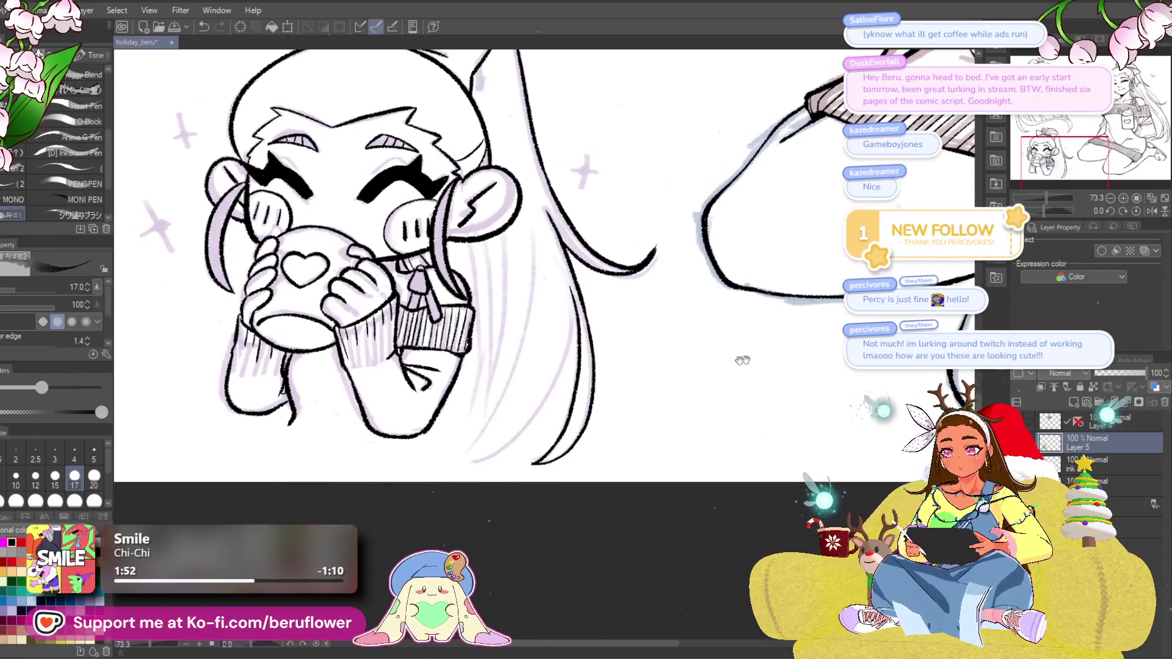
mouse_move(554, 322)
left_mouse_down()
mouse_move(506, 430)
mouse_move(652, 378)
left_mouse_up()
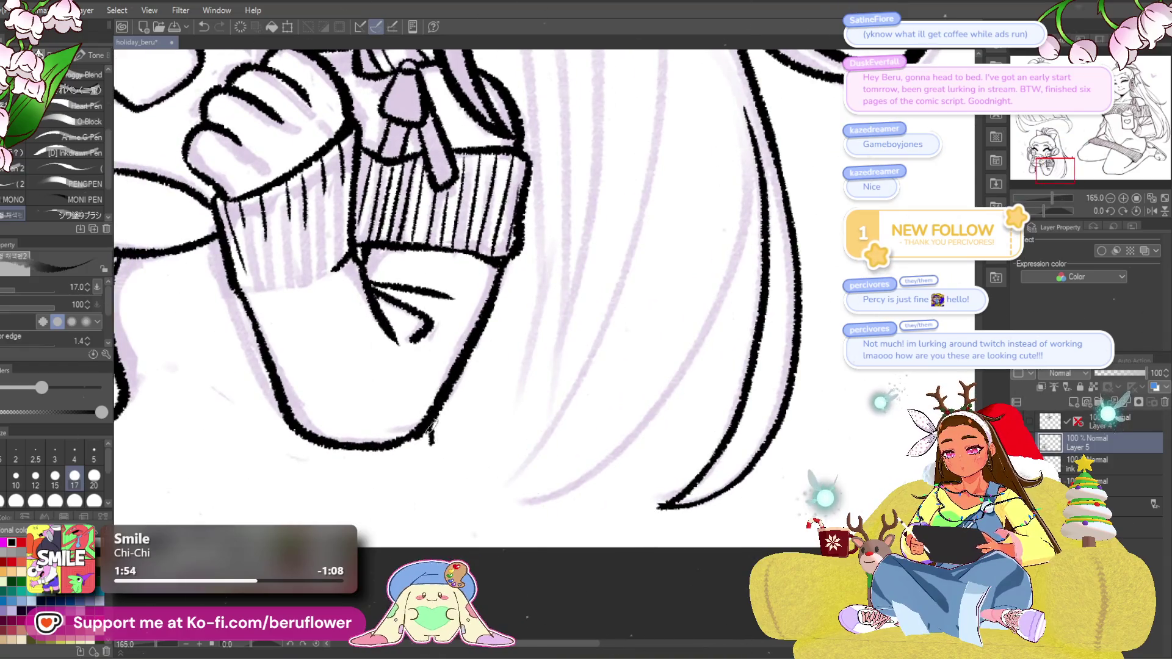
scroll(431, 433, "down", 3)
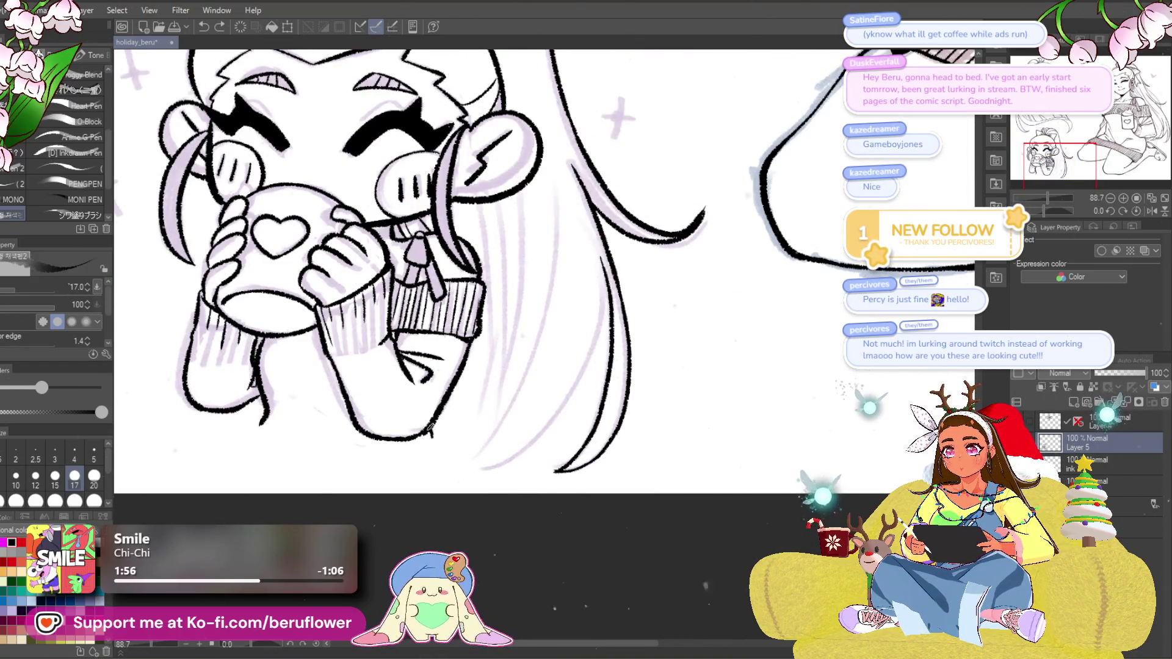
scroll(437, 434, "down", 3)
mouse_move(437, 434)
left_mouse_down()
mouse_move(587, 422)
mouse_move(640, 436)
left_mouse_up()
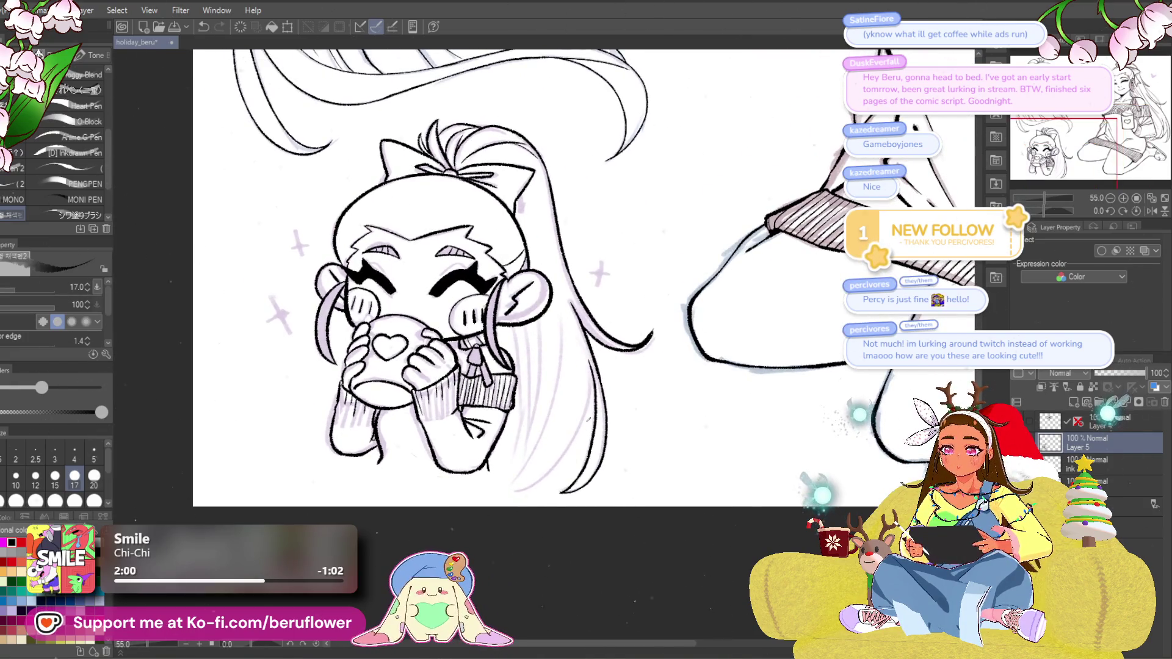
scroll(613, 356, "up", 4)
key("ctrl+minus")
key("ctrl+minus")
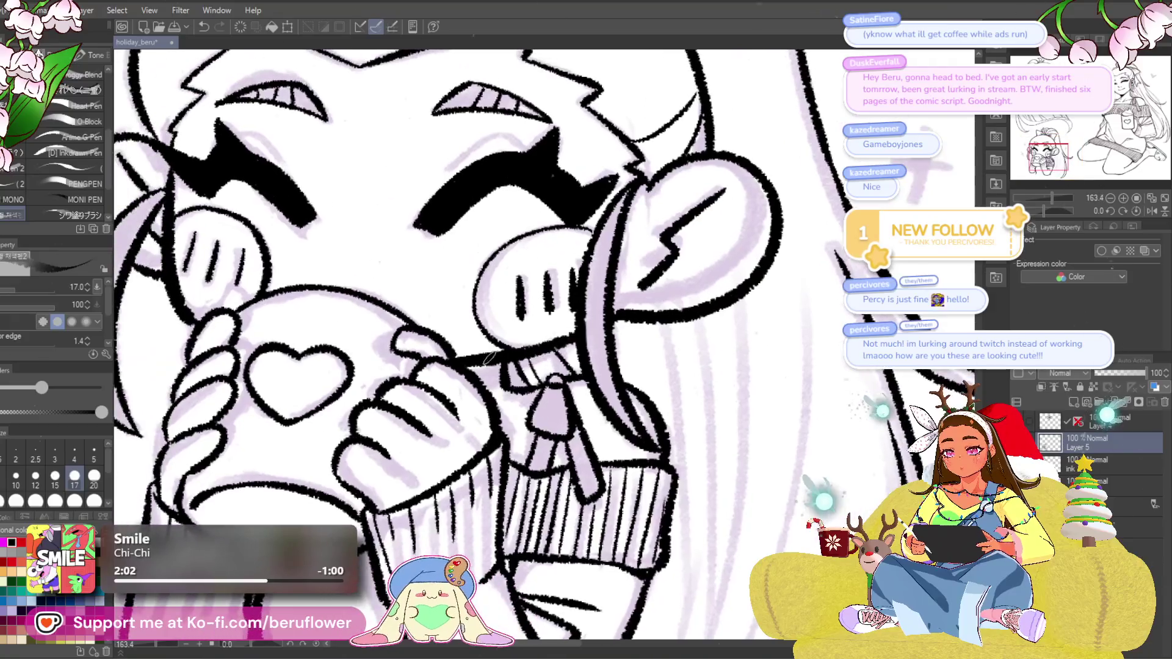
key("ctrl+minus")
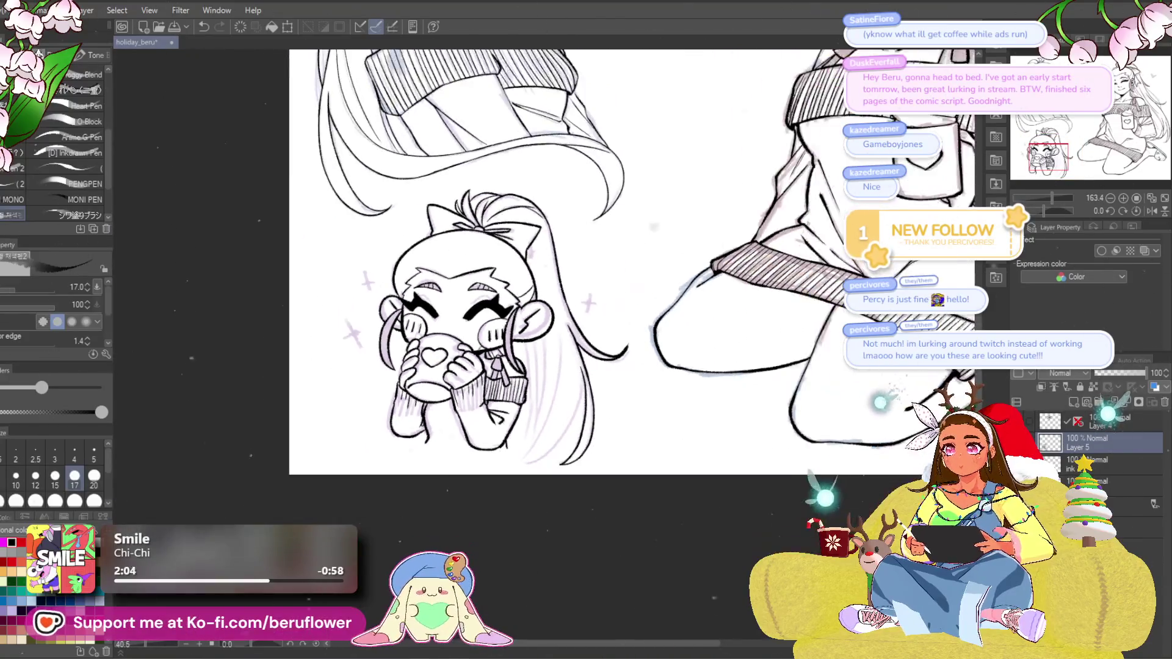
key("ctrl+plus")
key("ctrl+plus")
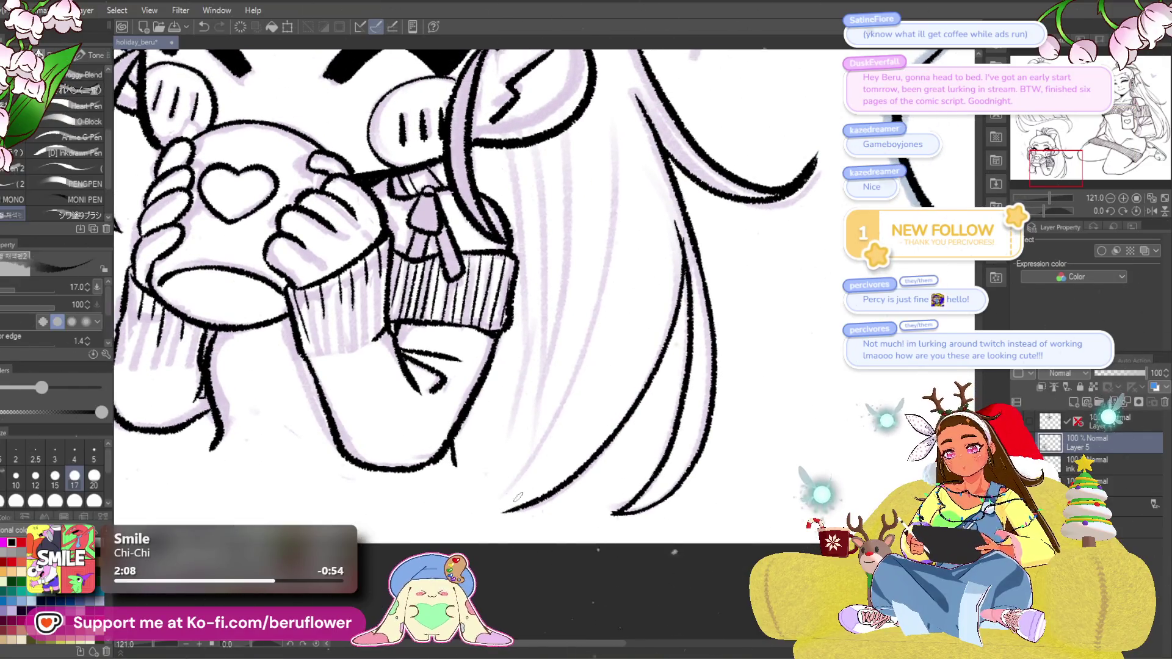
Ink two long hair strands beside the mug, redrawing each stroke once.
mouse_move(617, 122)
left_mouse_down()
mouse_move(608, 255)
mouse_move(502, 507)
left_mouse_up()
left_click_drag(572, 138, 488, 488)
key("ctrl+z")
left_click_drag(571, 130, 514, 454)
left_click_drag(536, 146, 538, 343)
key("ctrl+z")
left_click_drag(511, 149, 515, 450)
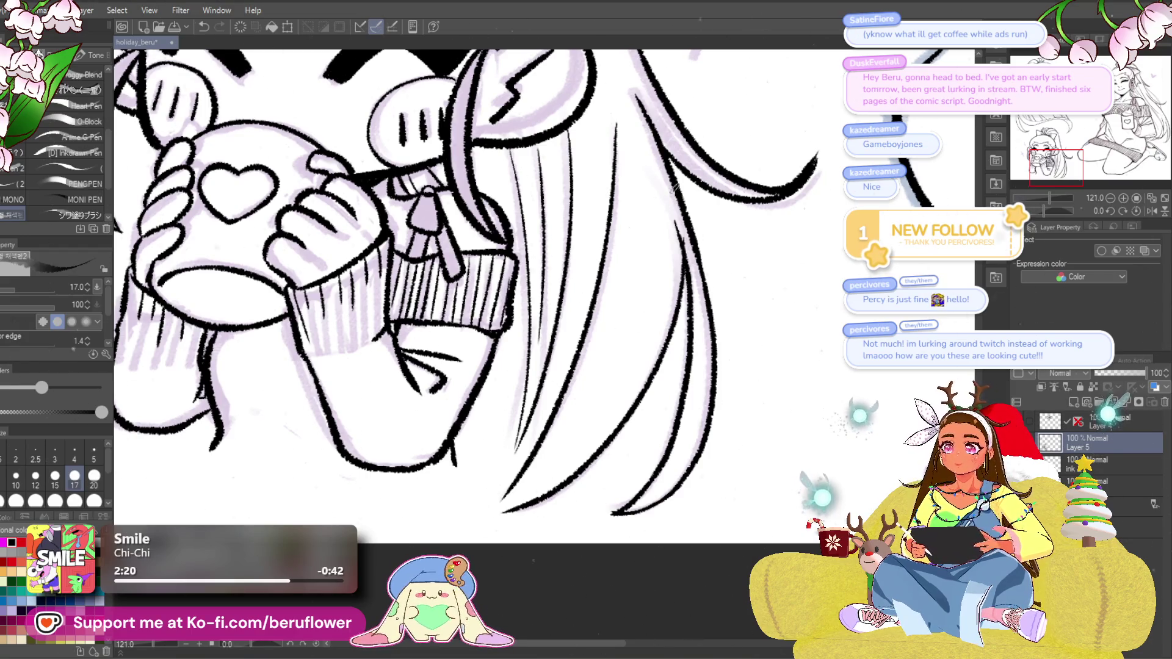
Pan and zoom to the chibi's cheek to review the new strands.
scroll(589, 324, "down", 5)
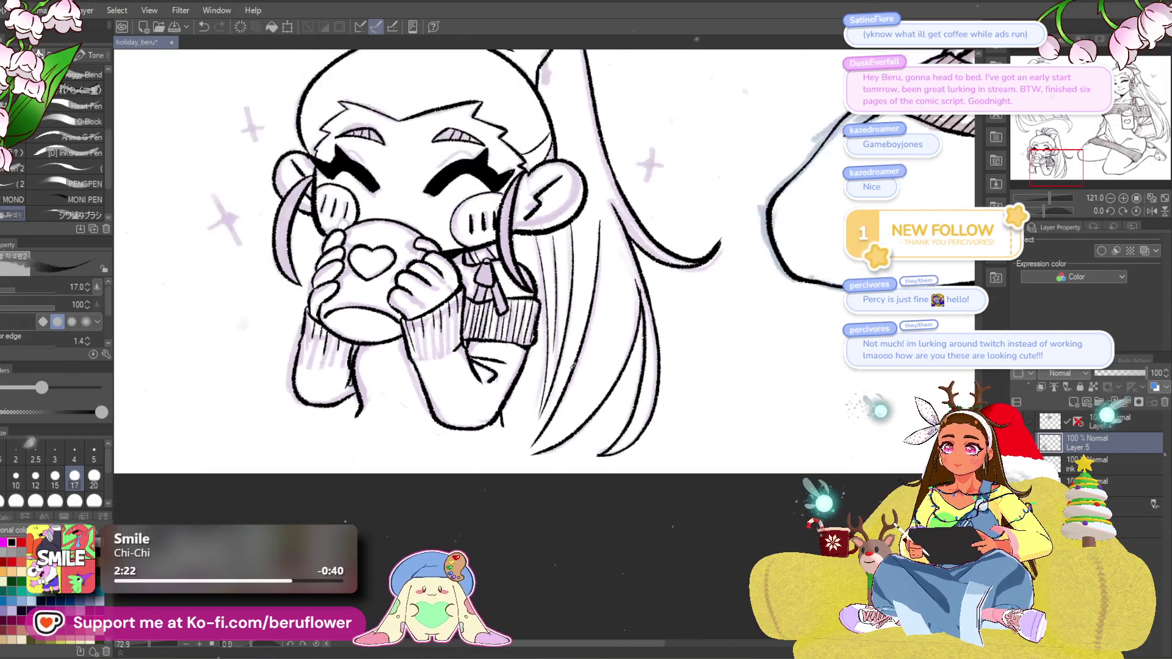
left_click_drag(577, 475, 572, 569)
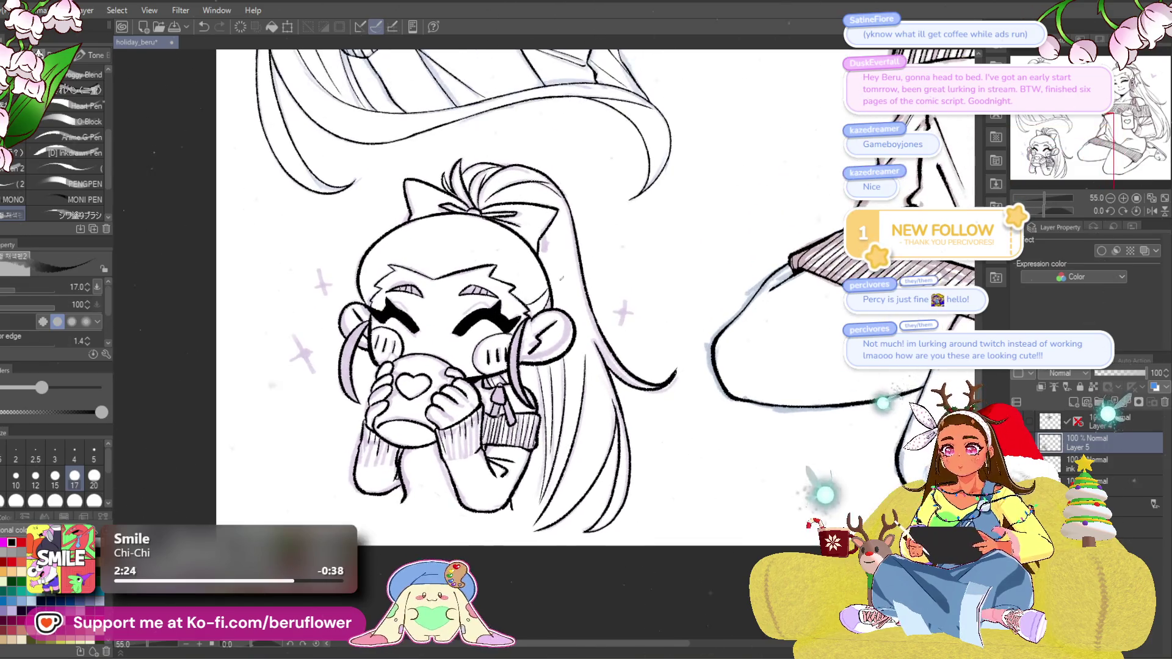
scroll(525, 257, "up", 5)
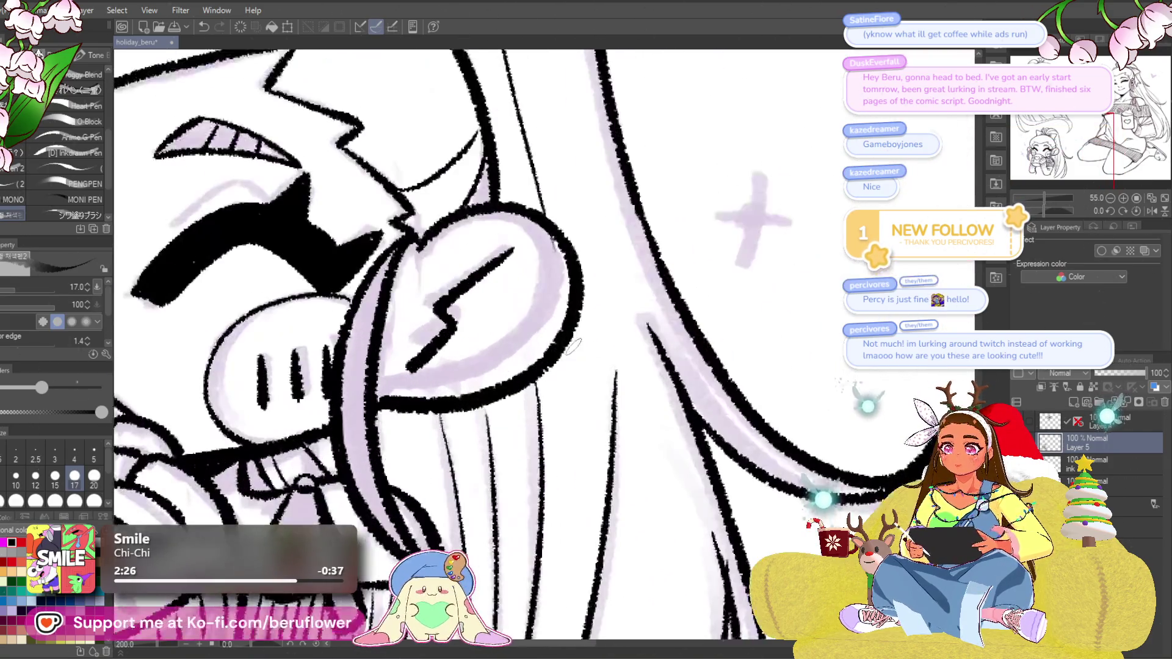
left_click_drag(525, 257, 524, 451)
scroll(524, 452, "down", 8)
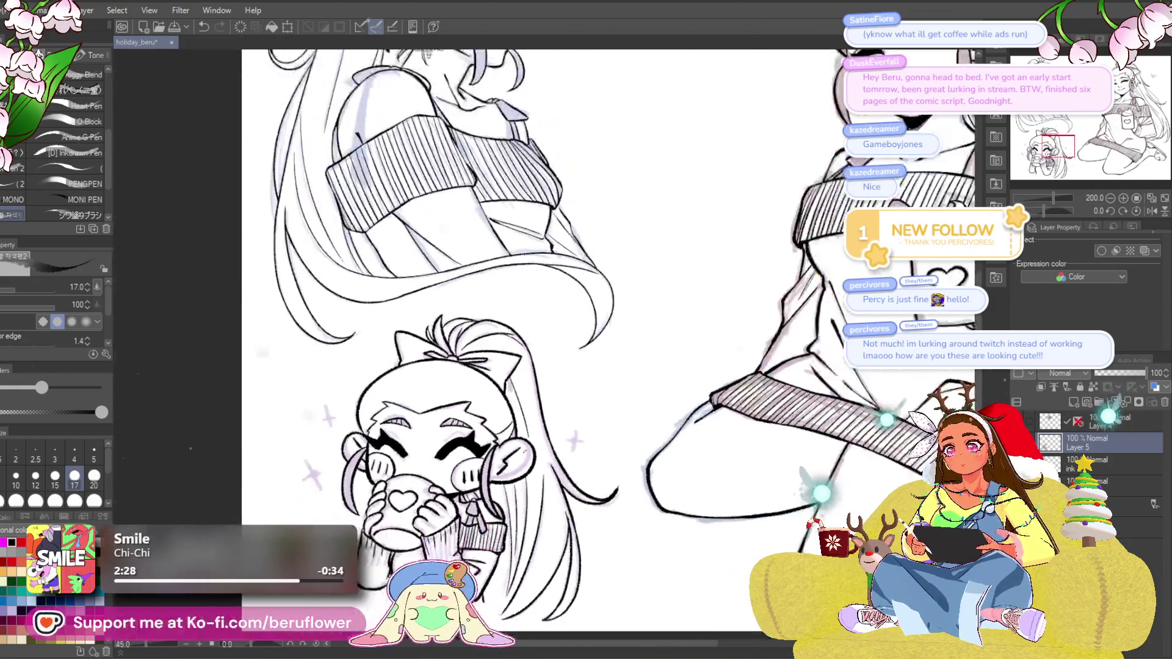
scroll(633, 397, "up", 1)
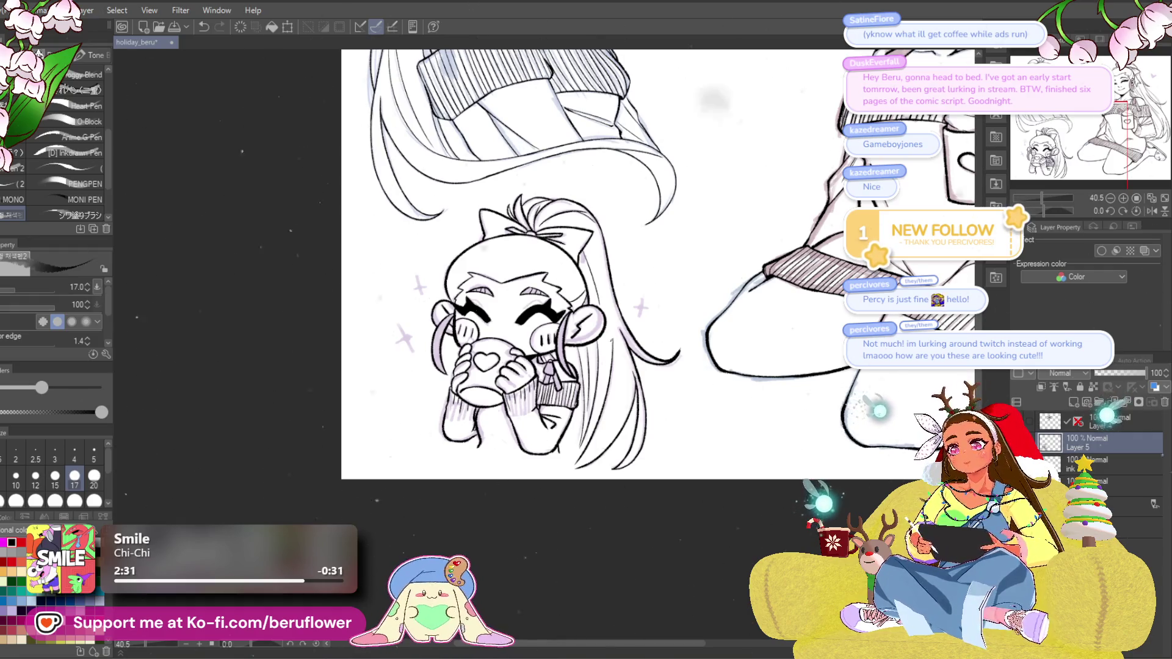
scroll(604, 364, "up", 8)
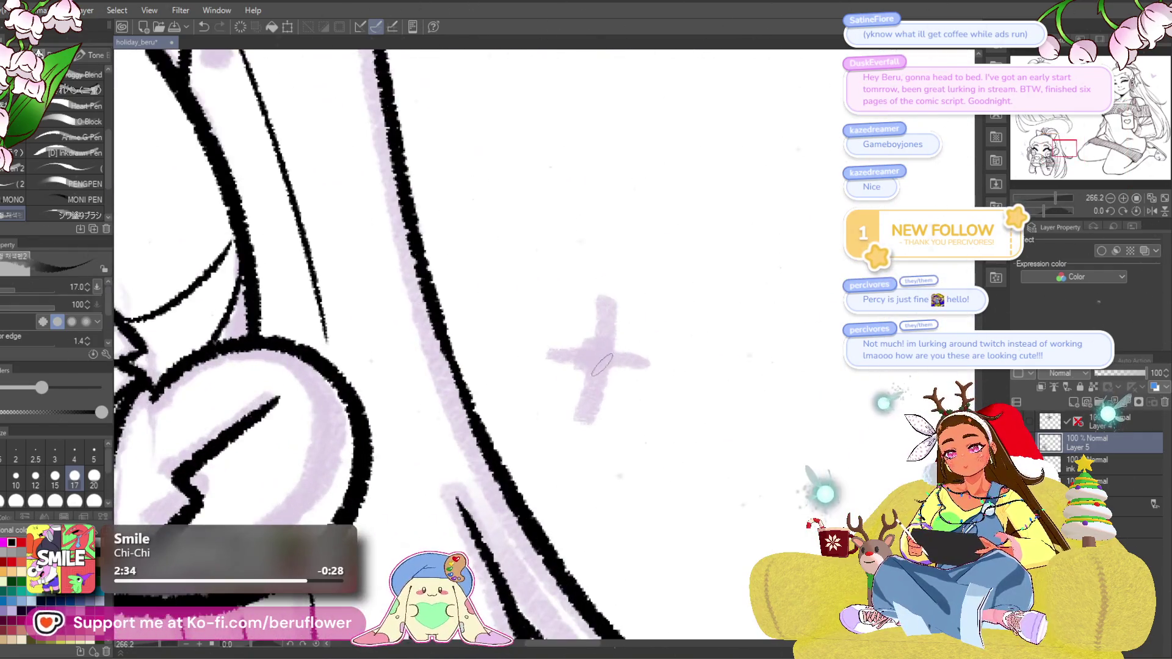
Ink two four-point sparkles solid black, each with a centre dot and arms.
left_click(604, 367)
left_click_drag(611, 317, 591, 433)
left_click_drag(558, 365, 654, 380)
scroll(647, 378, "down", 5)
scroll(586, 389, "up", 9)
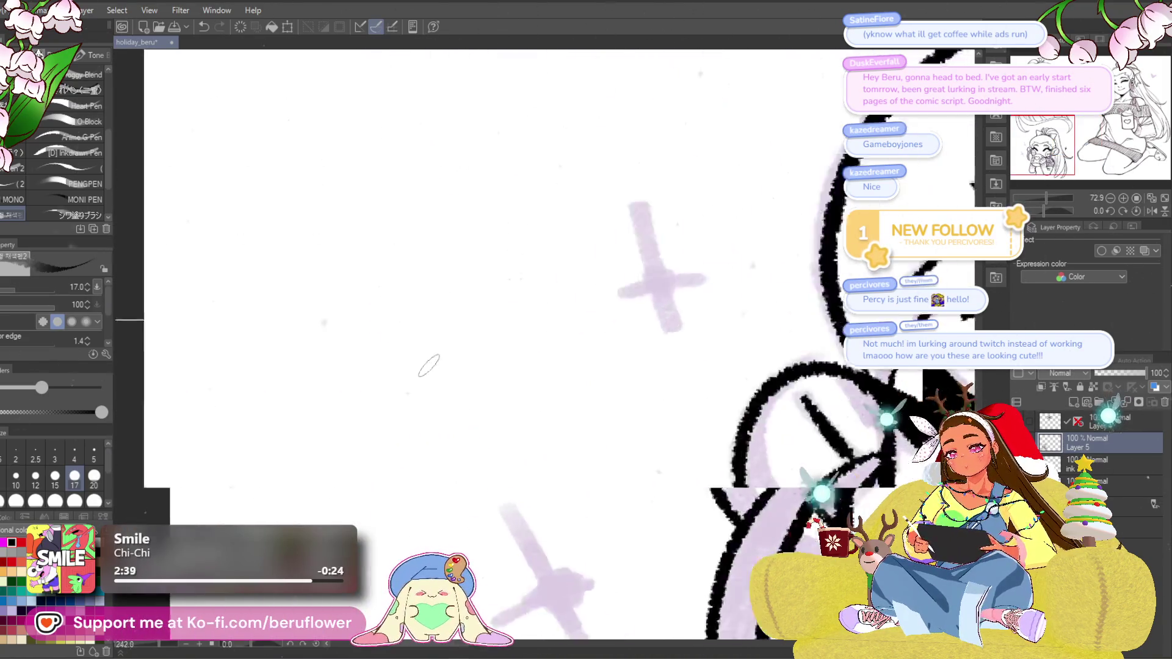
mouse_move(611, 342)
left_mouse_down()
mouse_move(620, 336)
mouse_move(544, 393)
left_mouse_up()
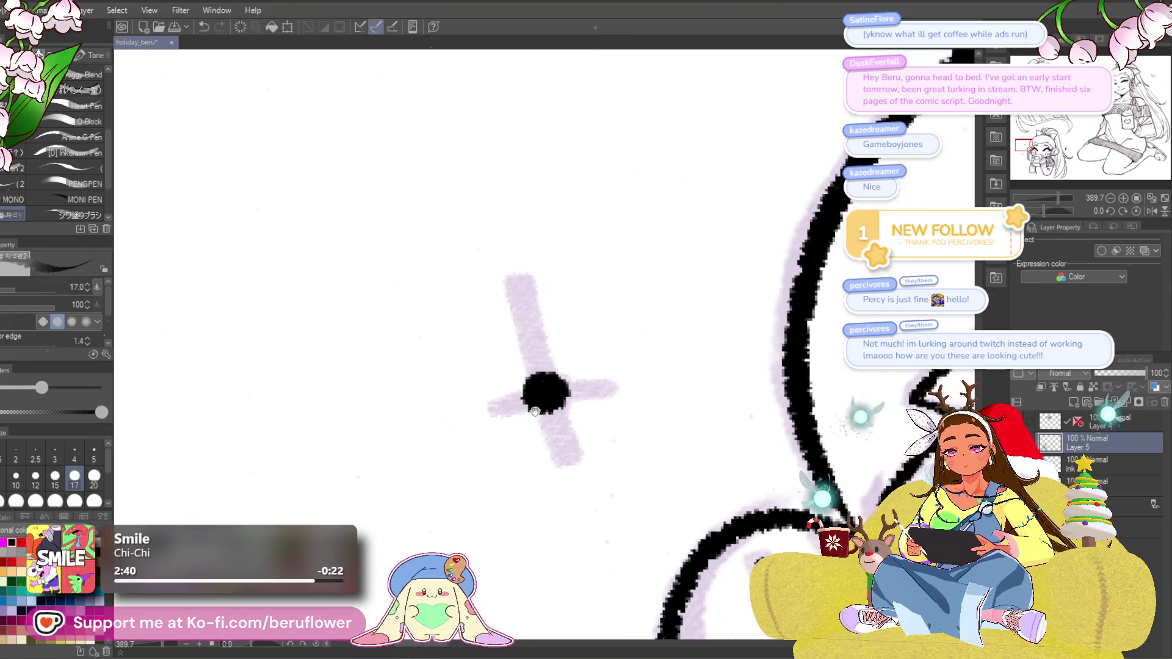
left_click_drag(519, 269, 568, 473)
left_click_drag(483, 408, 648, 388)
scroll(647, 388, "down", 8)
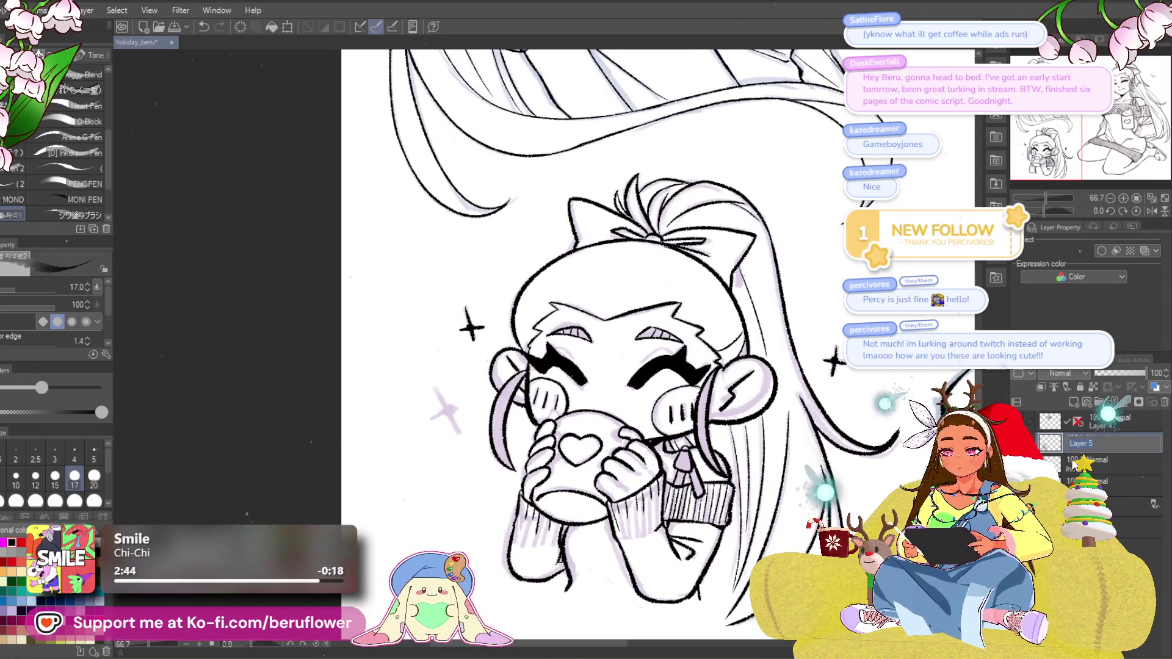
Rename the ink layer from 'Layer 5' to 'ink 3'.
key("BackSpace")
type("ink 3")
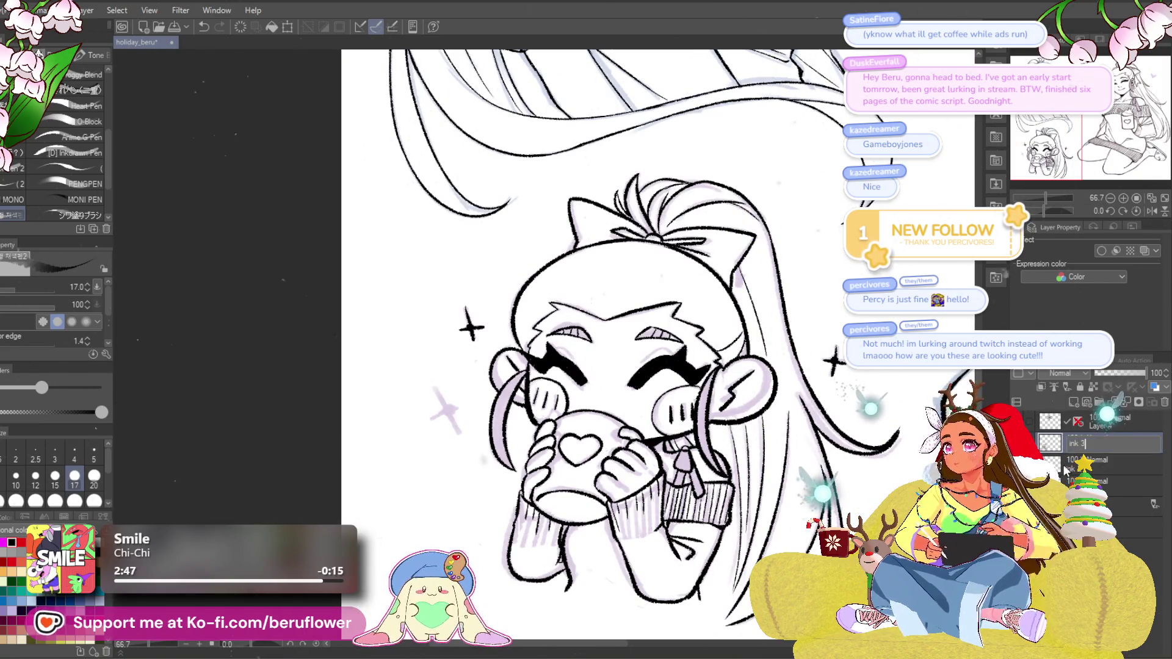
key("Return")
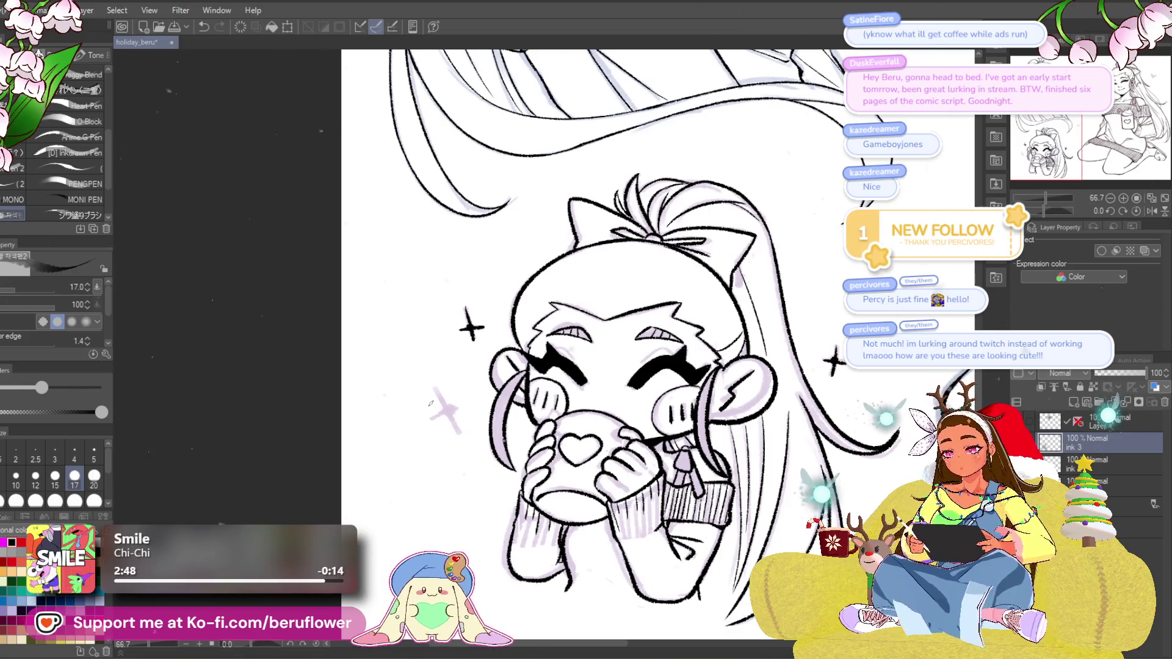
scroll(432, 403, "up", 8)
Ink the remaining purple sparkle in black with a centre dot and arms.
left_click(510, 424)
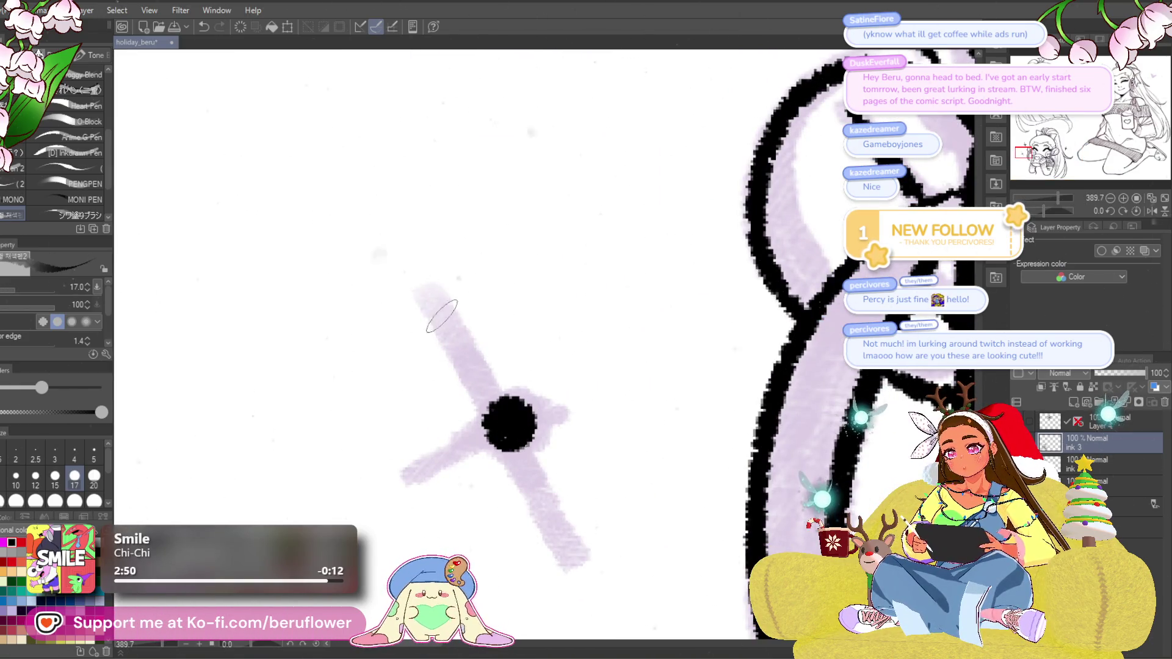
left_click_drag(428, 293, 568, 537)
mouse_move(409, 479)
left_mouse_down()
mouse_move(564, 412)
mouse_move(255, 438)
mouse_move(164, 554)
left_mouse_up()
scroll(564, 412, "down", 10)
scroll(164, 554, "down", 3)
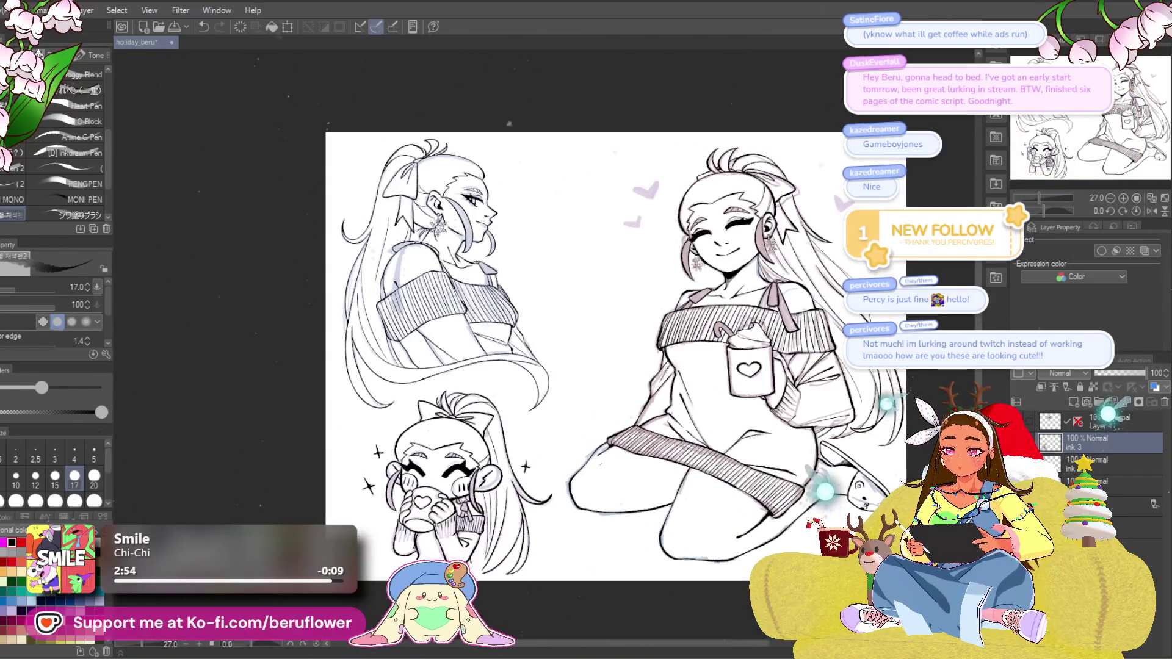
Duplicate Layer 4 and show the copy, revealing a black snowflake between the upper figures.
mouse_move(698, 547)
left_mouse_down()
mouse_move(723, 526)
mouse_move(679, 531)
left_mouse_up()
left_click_drag(699, 434, 684, 447)
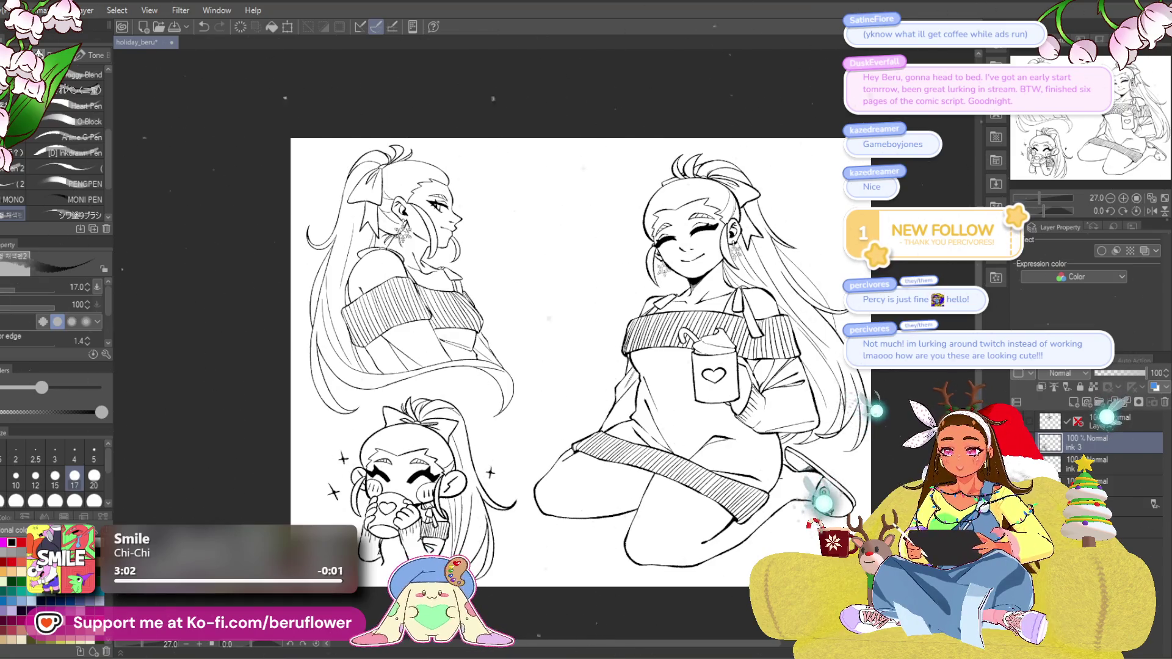
left_click_drag(580, 362, 600, 295)
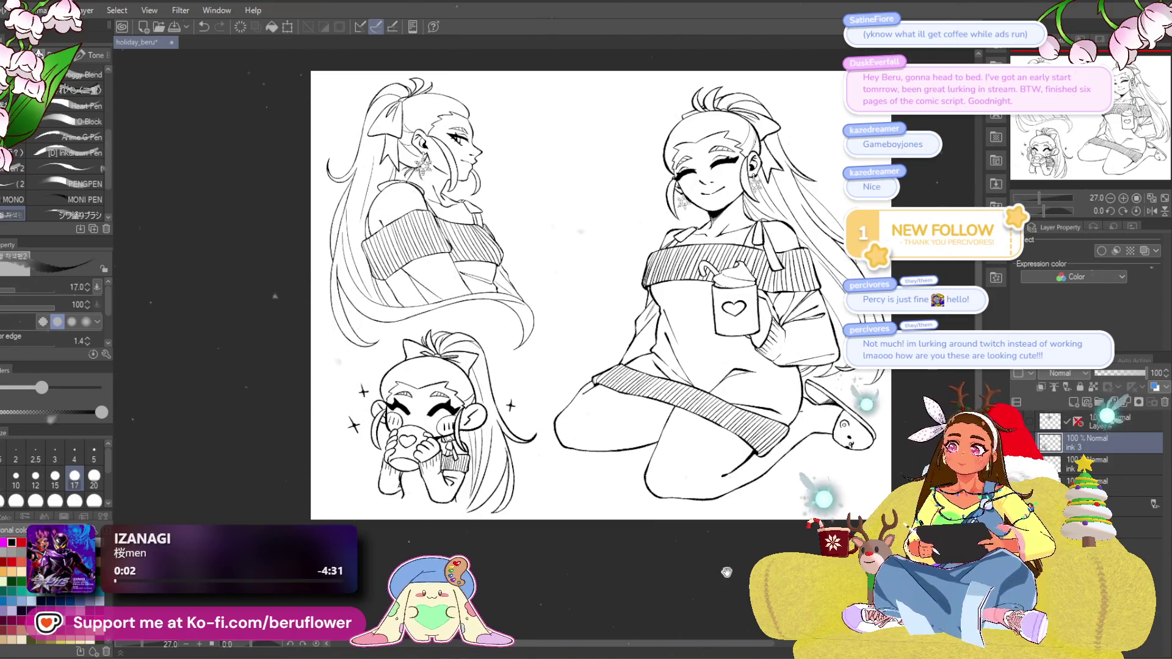
left_click_drag(725, 572, 721, 583)
left_click(1118, 428)
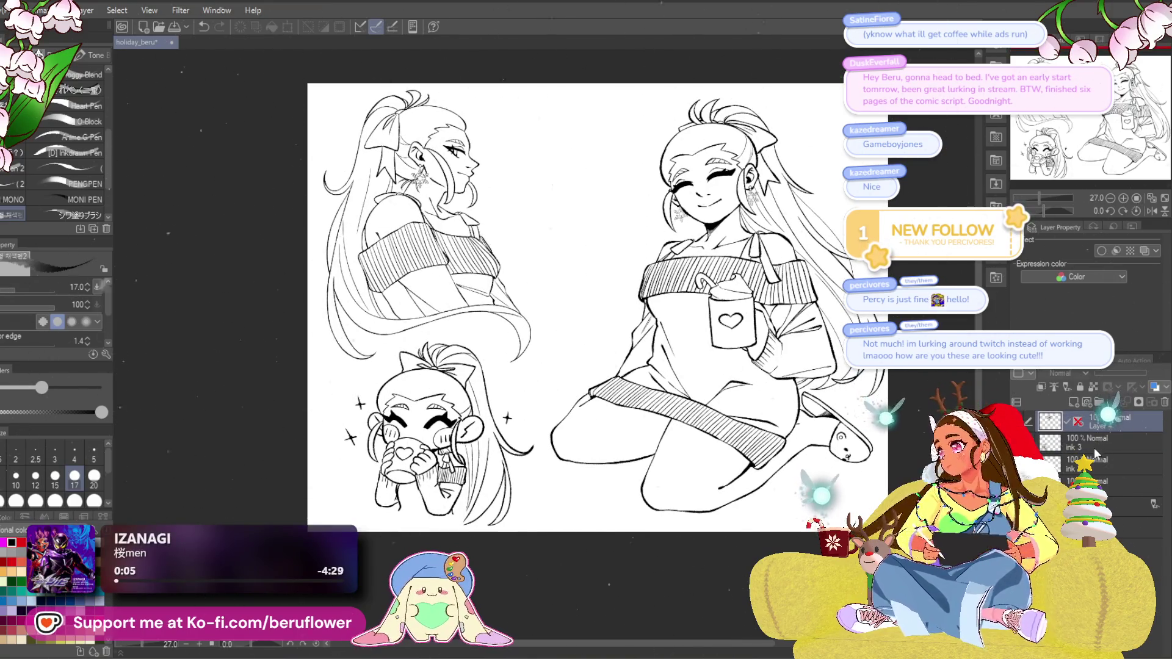
key("ctrl+j")
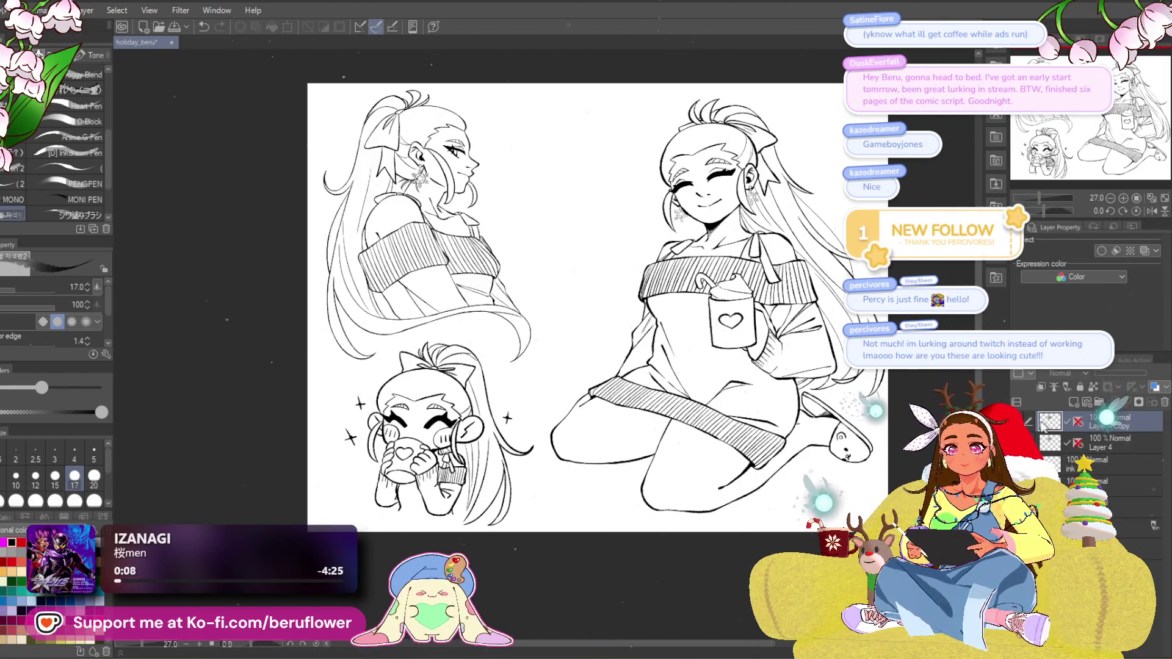
left_click(1067, 421)
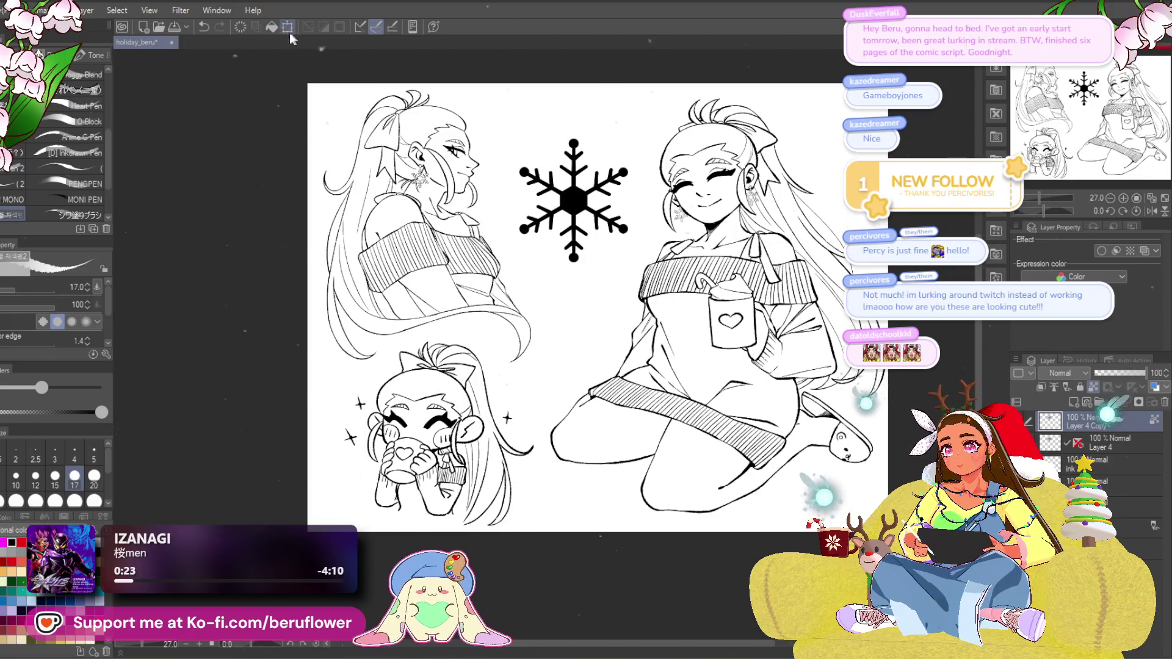
Give the snowflake layer a Border effect with edge thickness 6.5.
left_click(272, 27)
left_click(1102, 251)
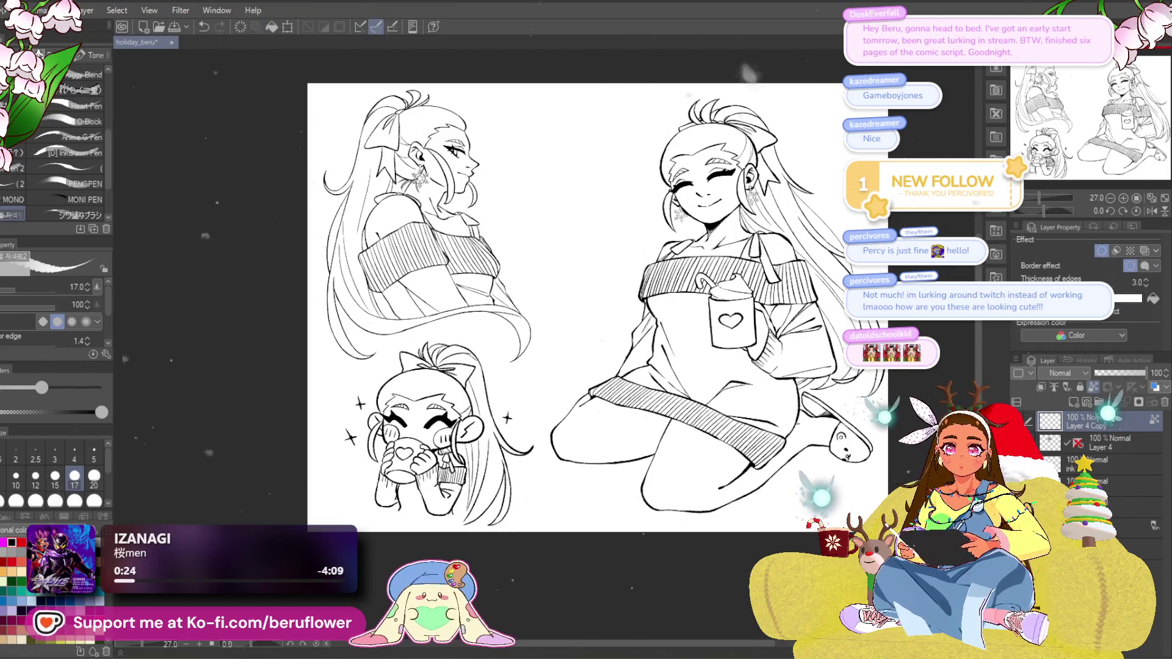
left_click(1124, 298)
left_click(1063, 333)
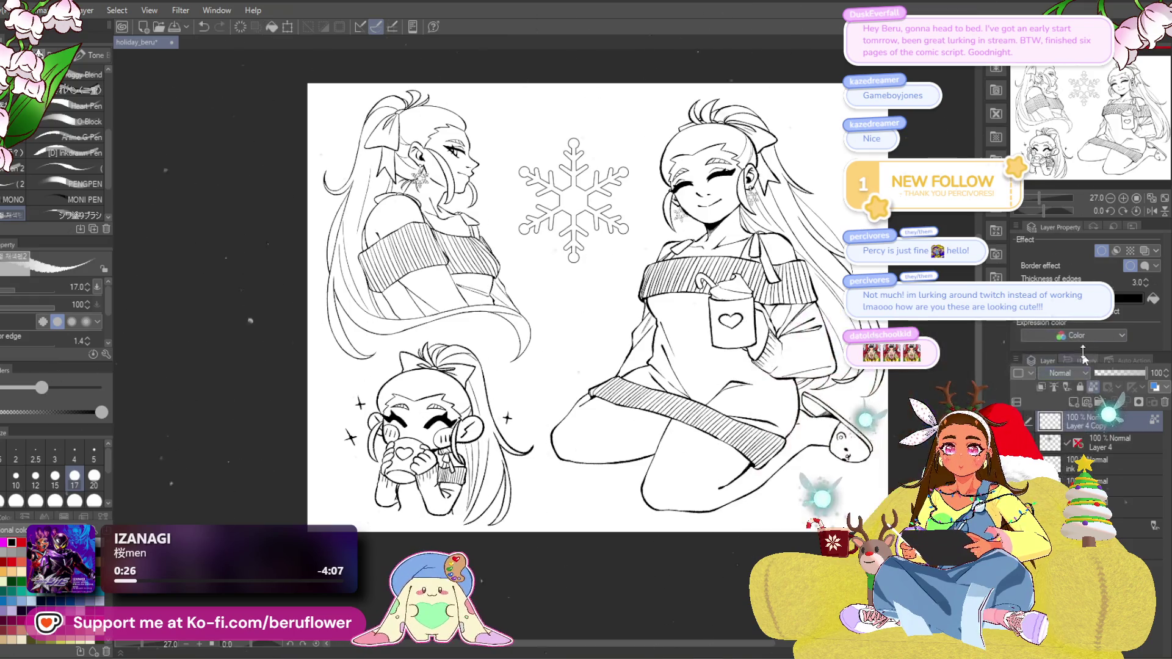
left_click_drag(1038, 288, 1067, 288)
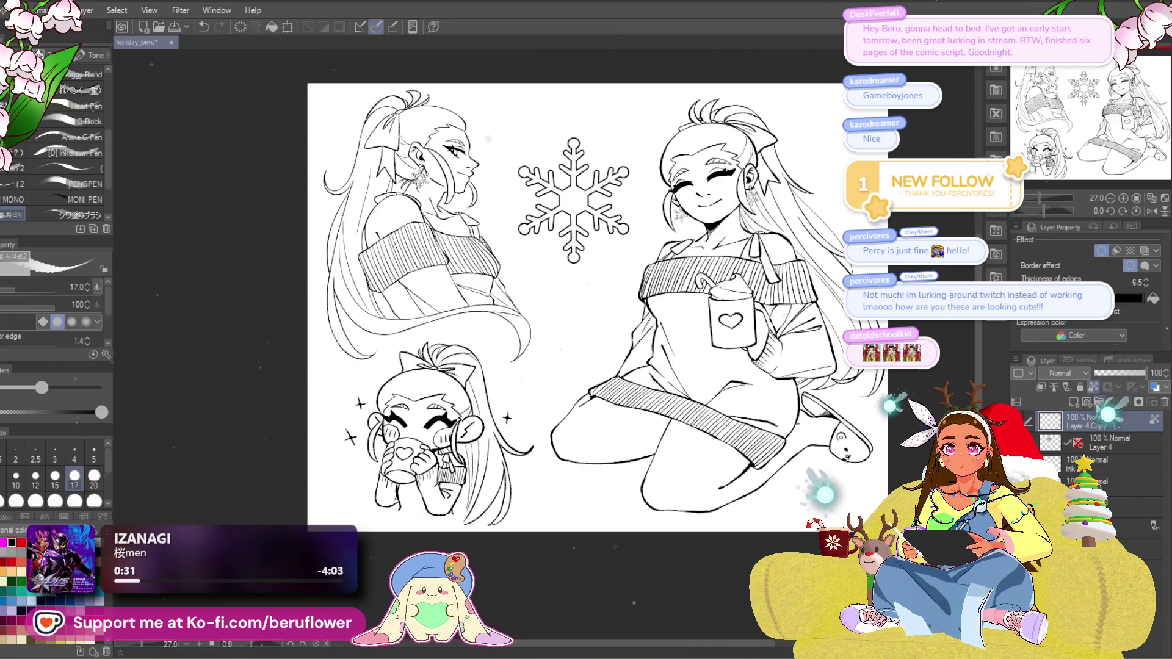
right_click(1072, 408)
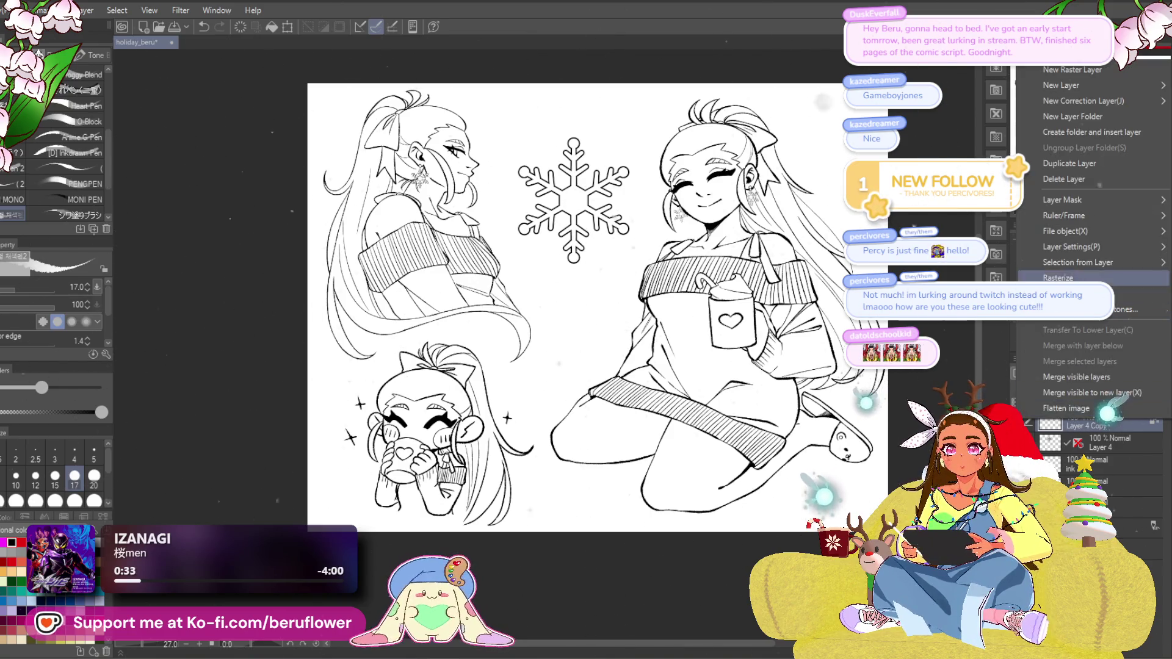
Move the snowflake onto the chibi's cheek and shrink it to about half size.
left_click(1081, 390)
key("ctrl+t")
left_click_drag(574, 201, 476, 440)
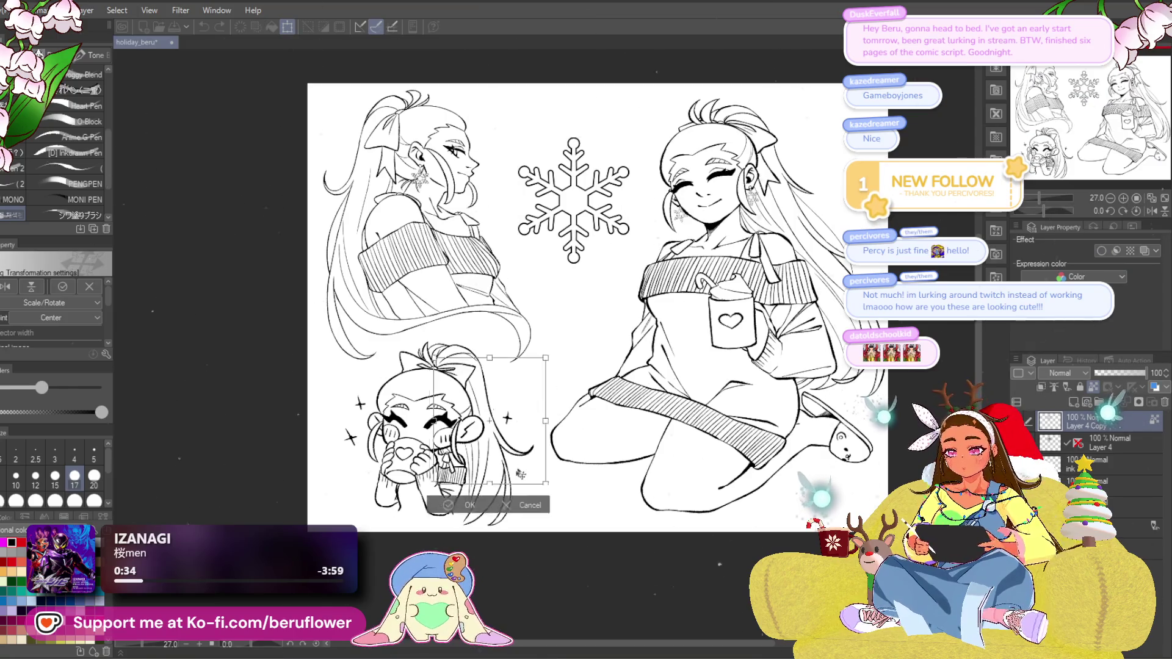
scroll(563, 424, "up", 3)
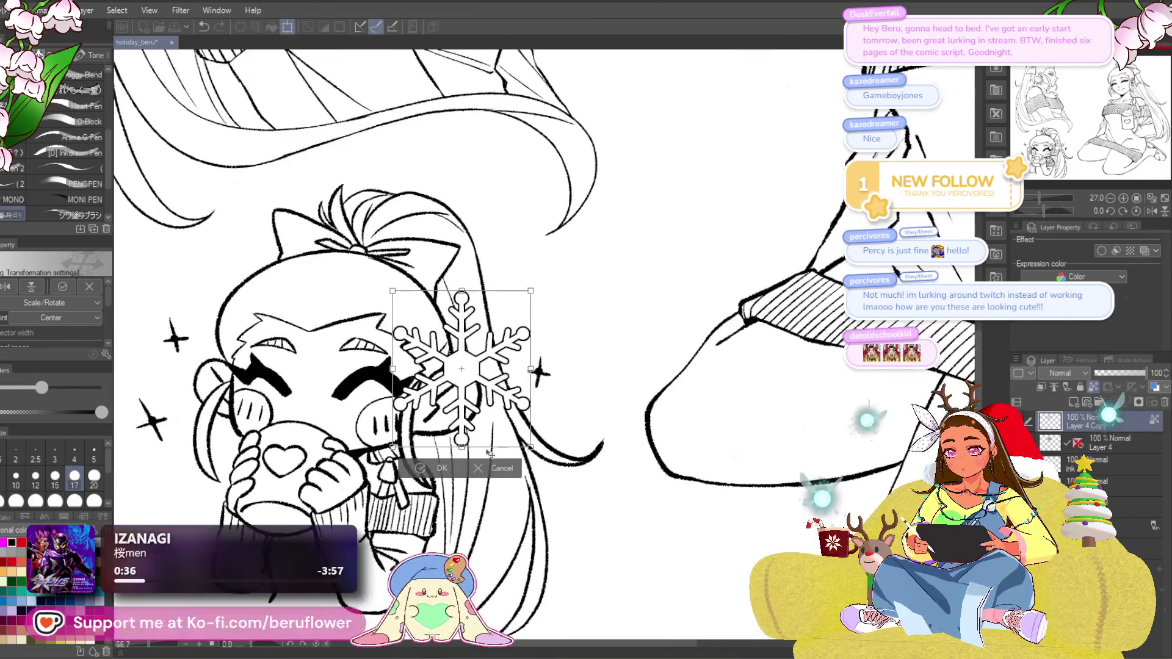
left_click_drag(597, 453, 550, 470)
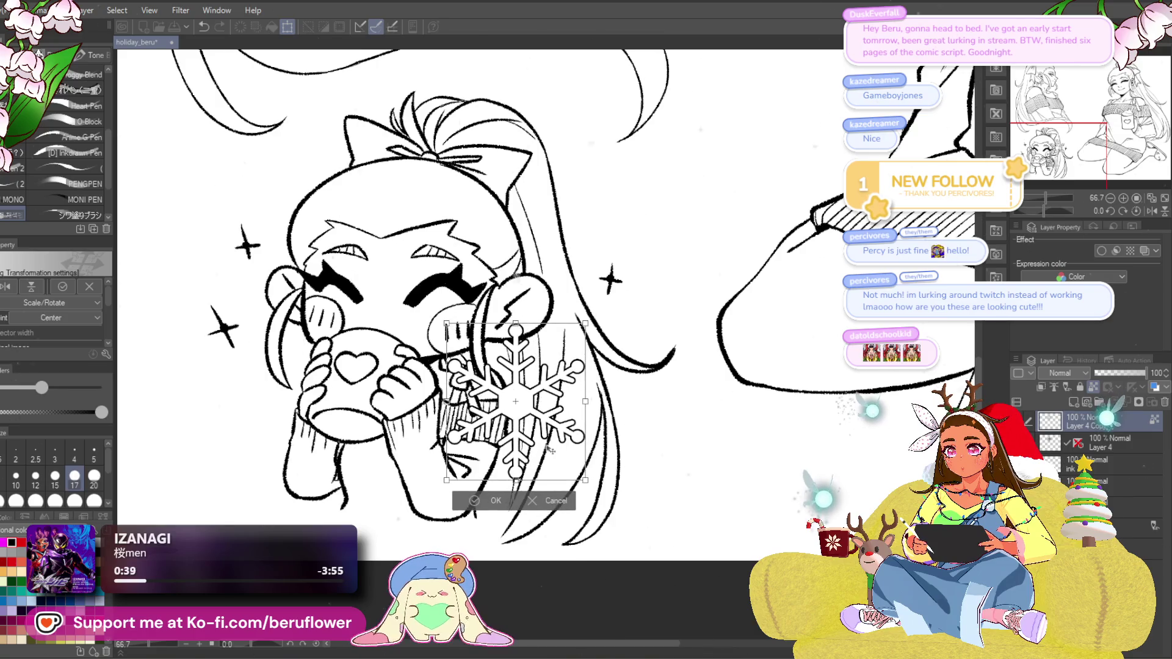
mouse_move(513, 415)
left_mouse_down()
mouse_move(516, 369)
mouse_move(501, 369)
mouse_move(502, 389)
left_mouse_up()
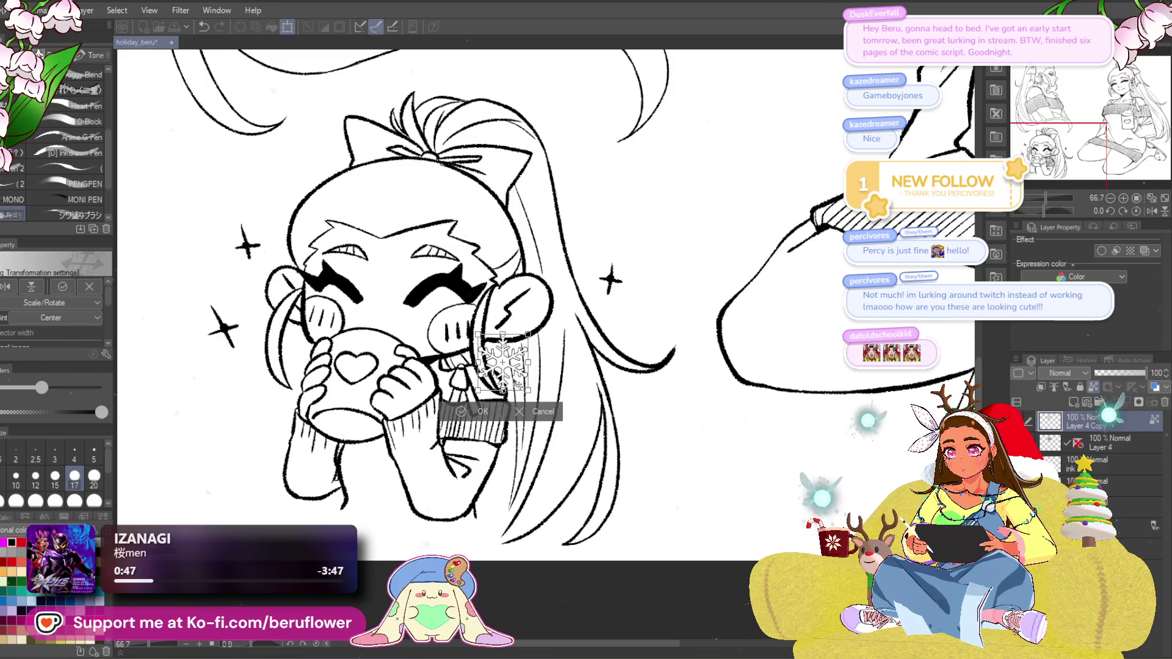
Move the snowflake back to the top gap between the upper figures, slightly smaller.
left_click_drag(518, 381, 519, 391)
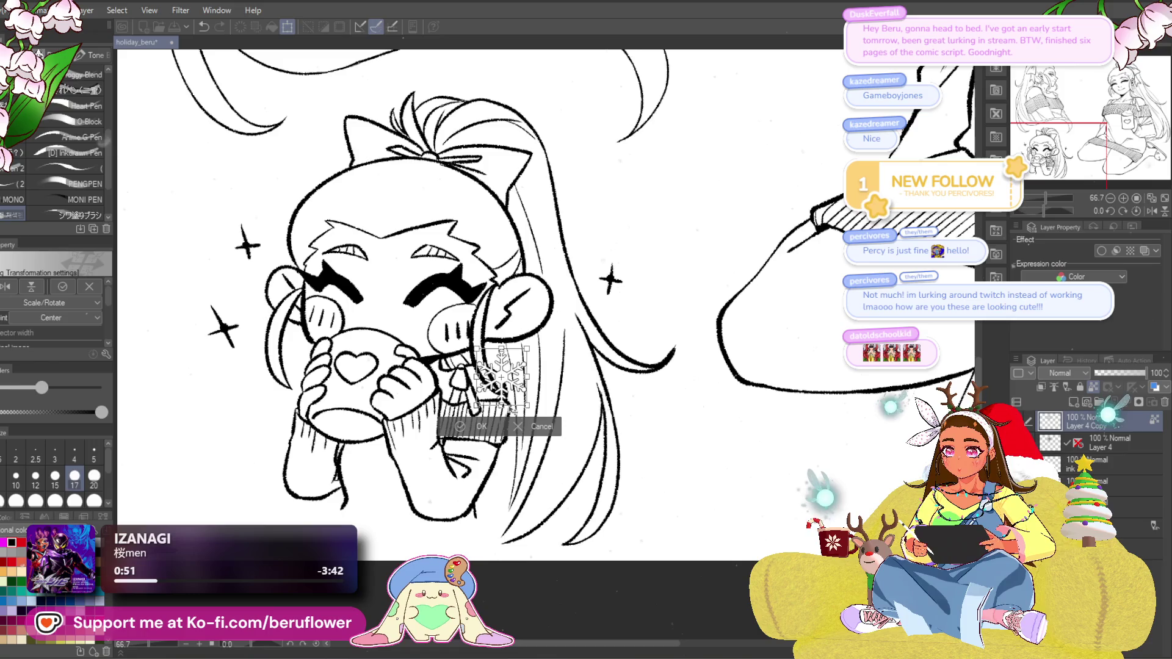
mouse_move(526, 405)
left_mouse_down()
mouse_move(506, 379)
mouse_move(628, 523)
mouse_move(759, 602)
left_mouse_up()
scroll(502, 377, "up", 2)
left_click_drag(549, 354, 733, 61)
scroll(653, 183, "down", 4)
scroll(589, 354, "down", 3)
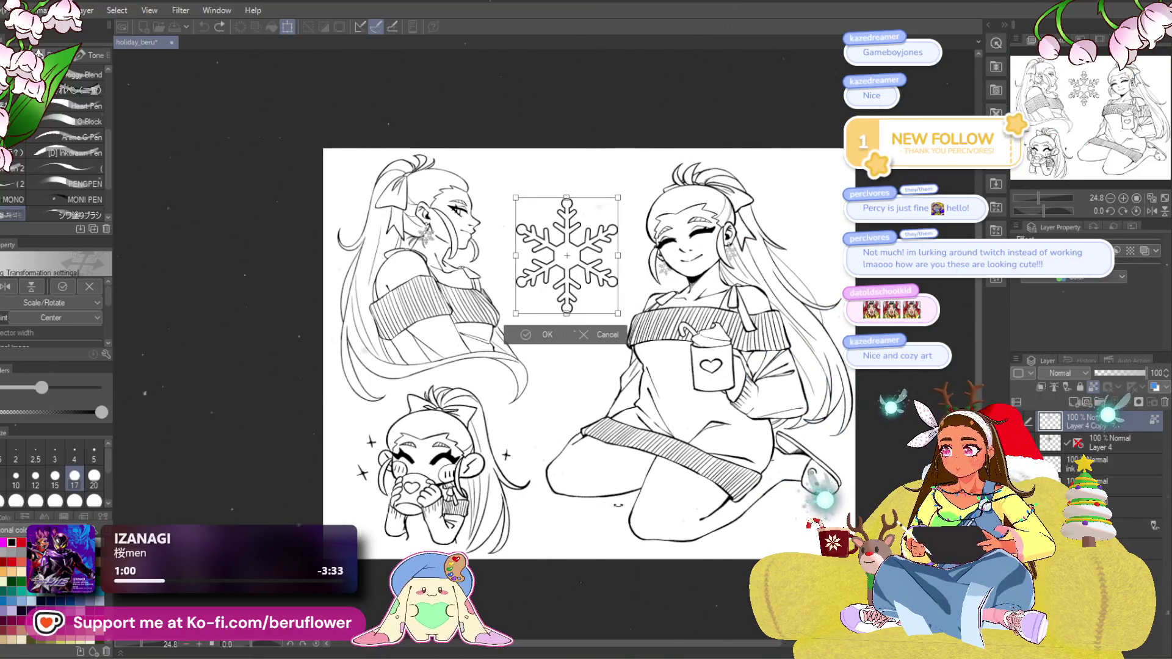
Commit the snowflake's placement and thicken its outline edge to 14.1.
key("Return")
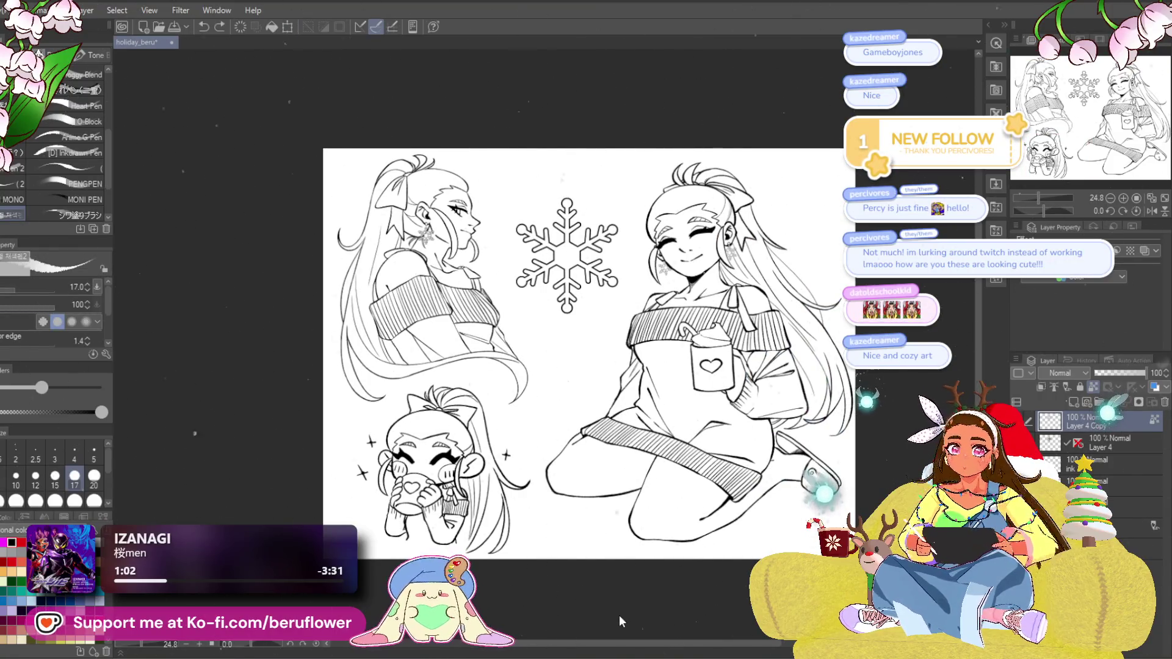
scroll(567, 227, "up", 4)
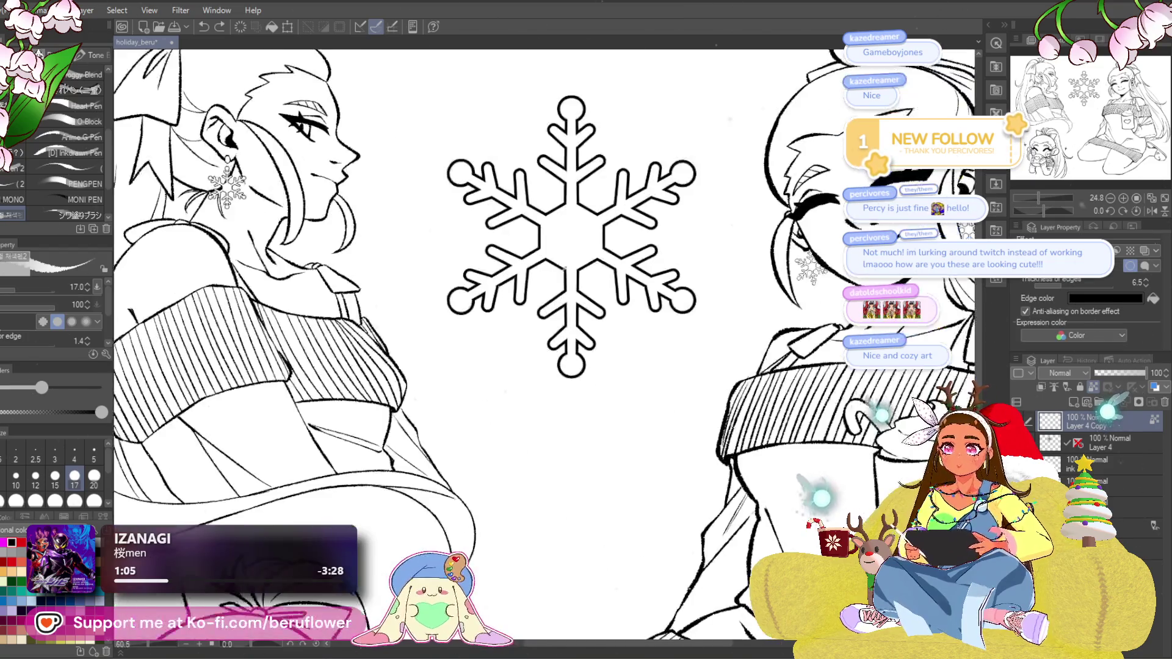
left_click(1068, 282)
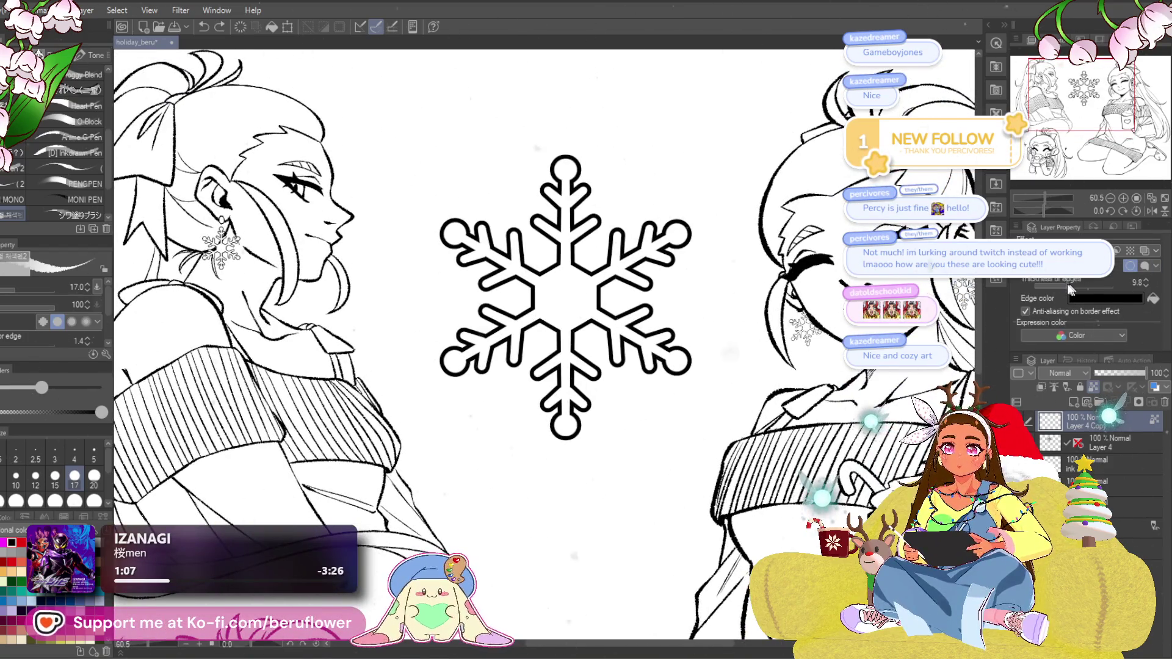
left_click_drag(1068, 284, 1072, 284)
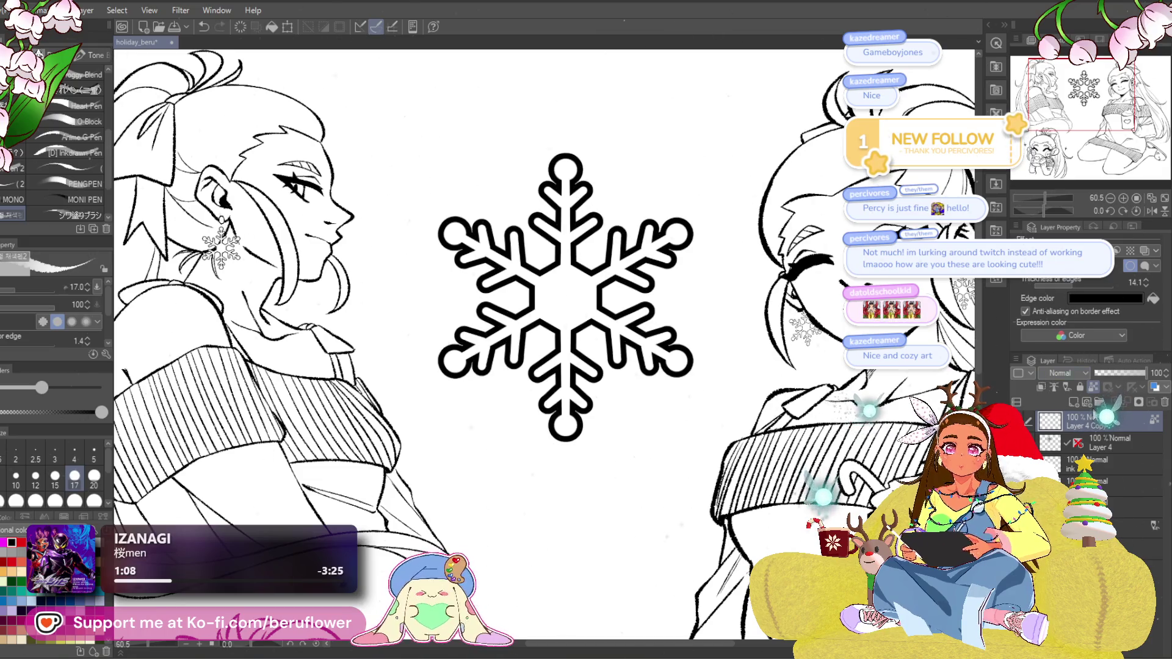
right_click(1072, 284)
left_click(1081, 279)
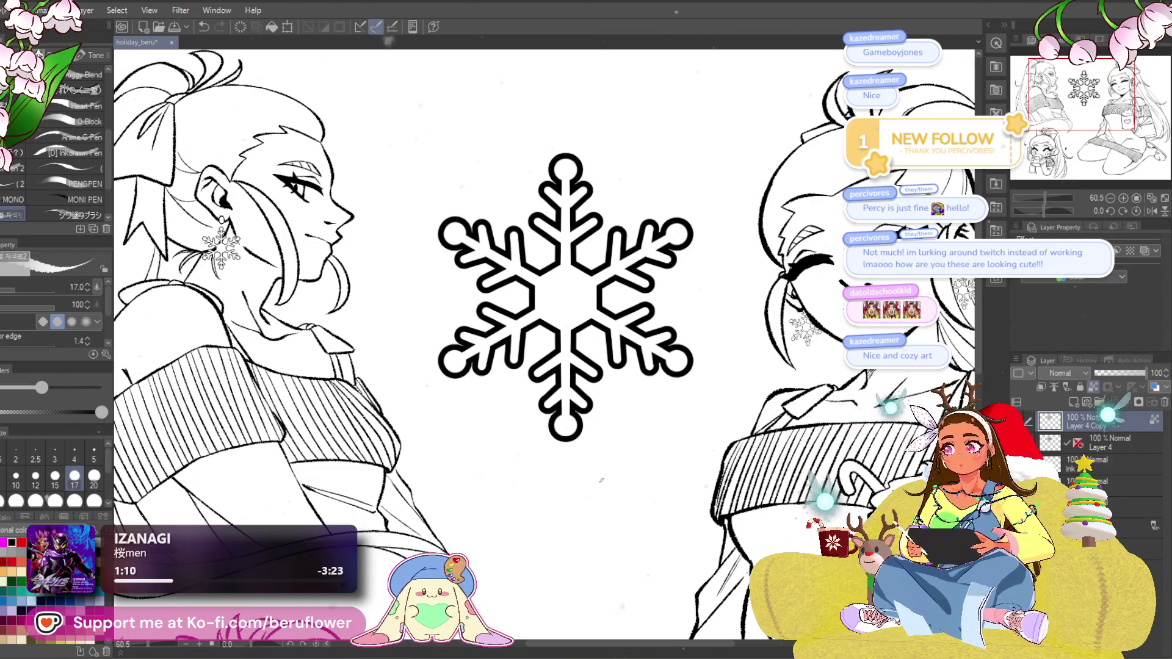
scroll(601, 481, "down", 4)
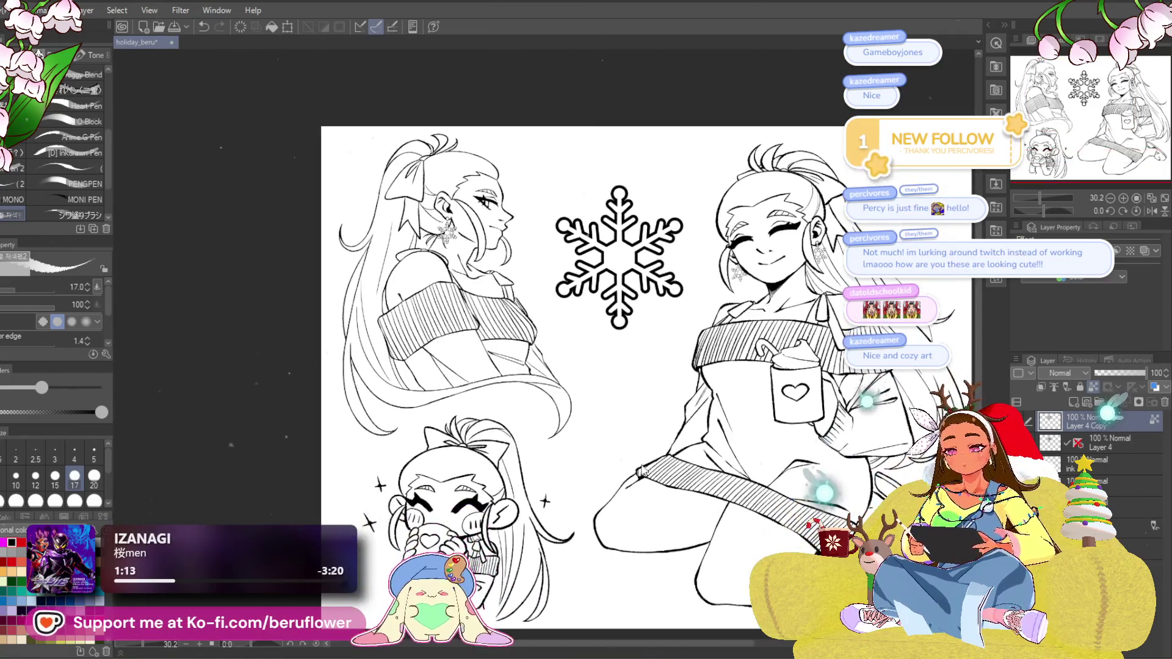
Shrink the snowflake to a small size and place it beside the chibi's mug.
key("ctrl+t")
left_click_drag(661, 271, 565, 534)
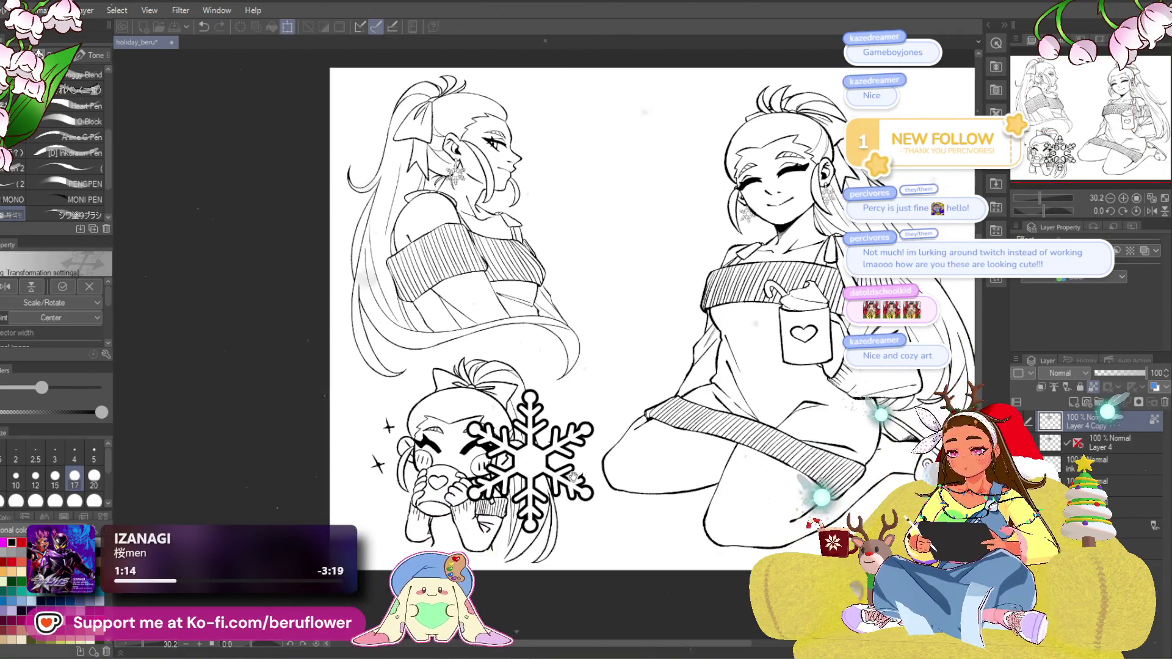
mouse_move(573, 482)
left_mouse_down()
mouse_move(550, 446)
mouse_move(553, 414)
left_mouse_up()
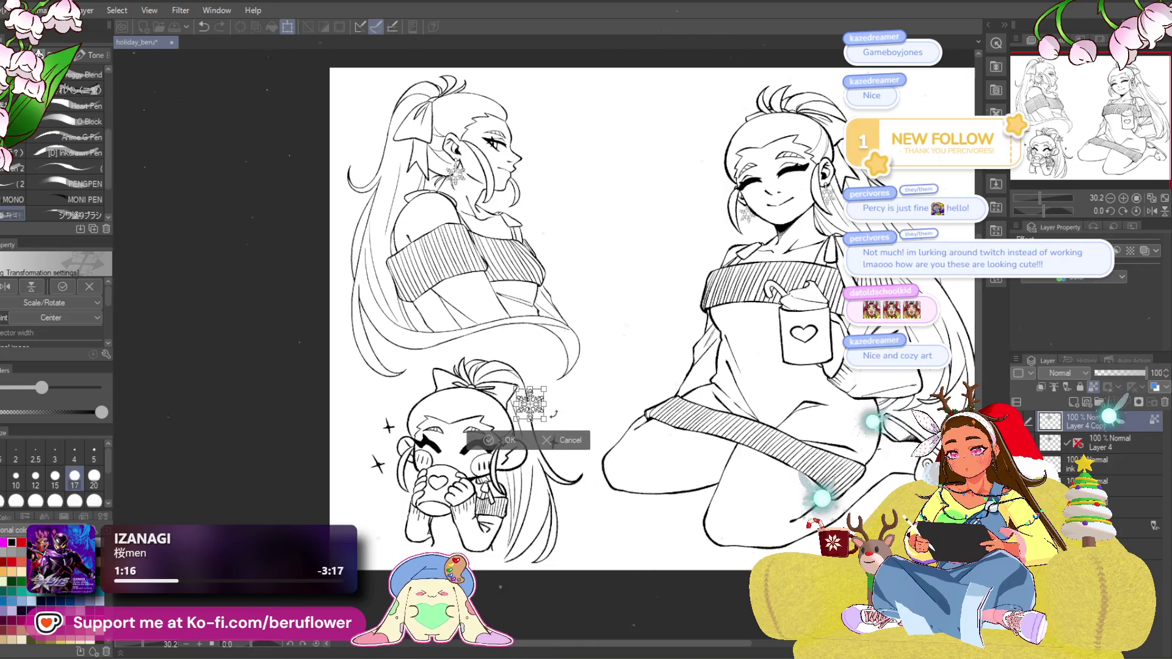
scroll(553, 414, "up", 4)
mouse_move(579, 299)
left_mouse_down()
mouse_move(534, 476)
mouse_move(521, 451)
mouse_move(564, 430)
mouse_move(565, 440)
left_mouse_up()
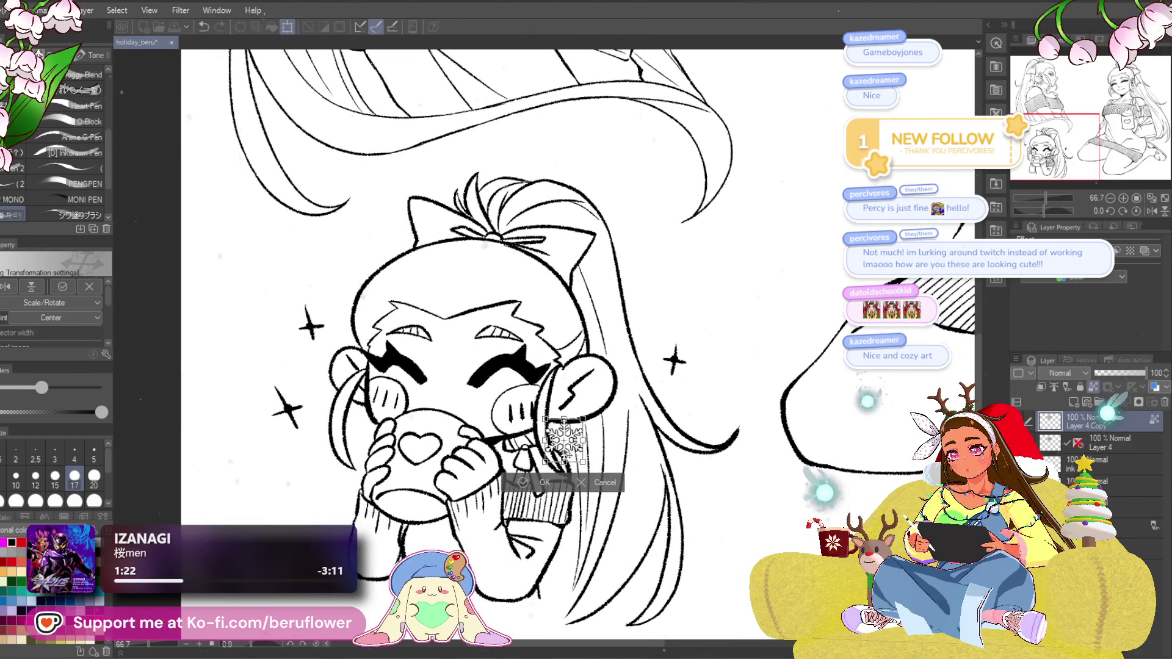
scroll(565, 443, "up", 4)
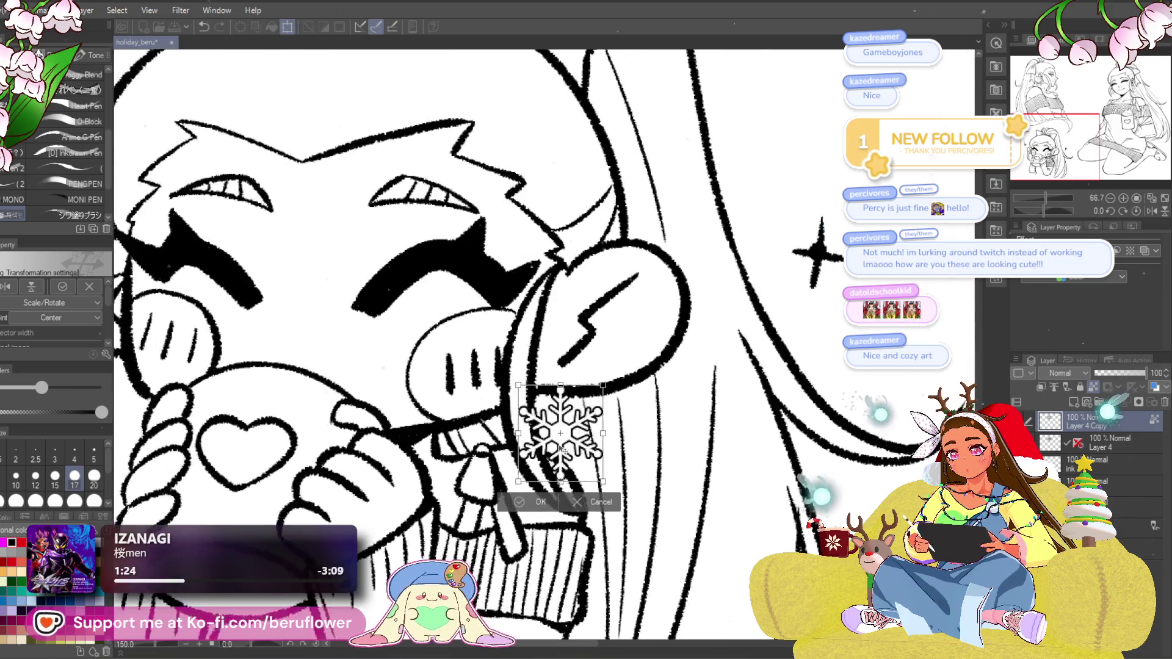
scroll(565, 449, "up", 1)
left_click_drag(563, 508, 569, 469)
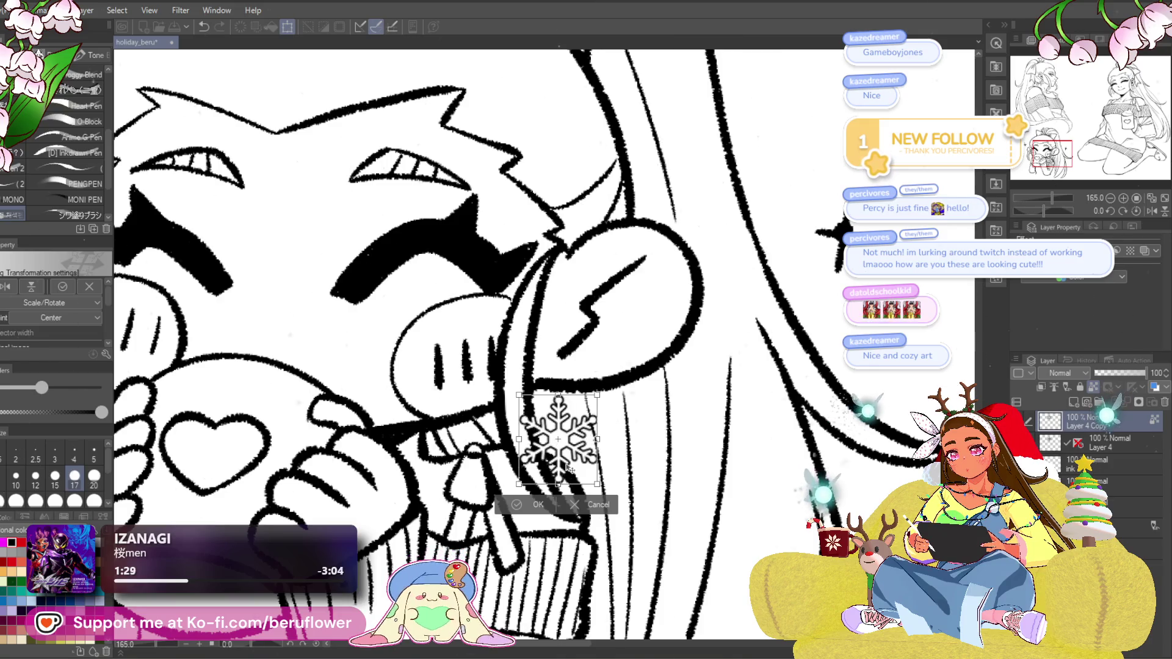
scroll(563, 470, "down", 4)
scroll(563, 470, "up", 2)
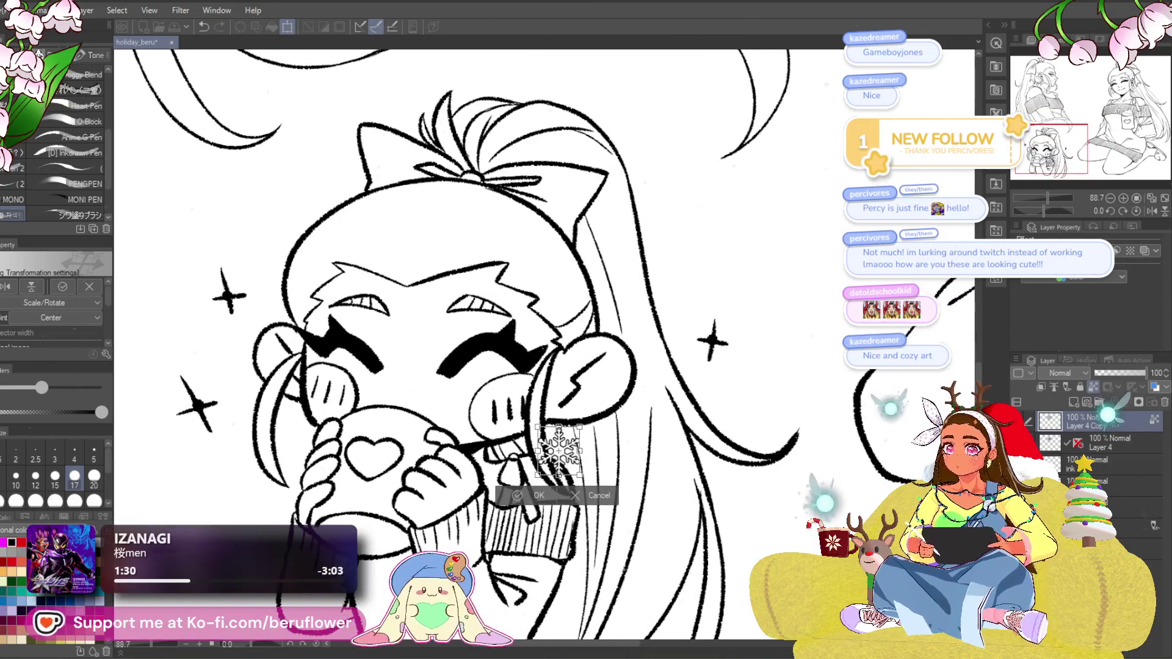
key("Return")
Paste a copy of the small snowflake and move it toward the chibi's other cheek.
key("ctrl+c")
key("ctrl+v")
key("ctrl+t")
mouse_move(552, 455)
left_mouse_down()
mouse_move(366, 435)
mouse_move(369, 420)
left_mouse_up()
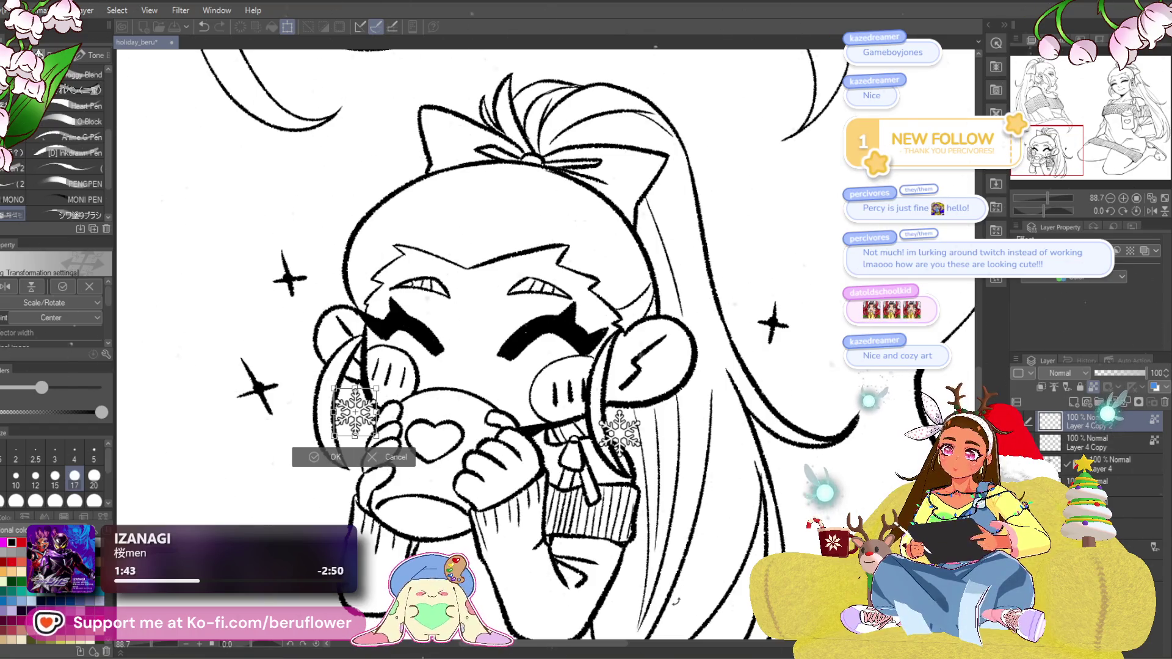
Undo the copy's move and enlarge the snowflake beside the face to about twice its size.
key("ctrl+z")
key("Return")
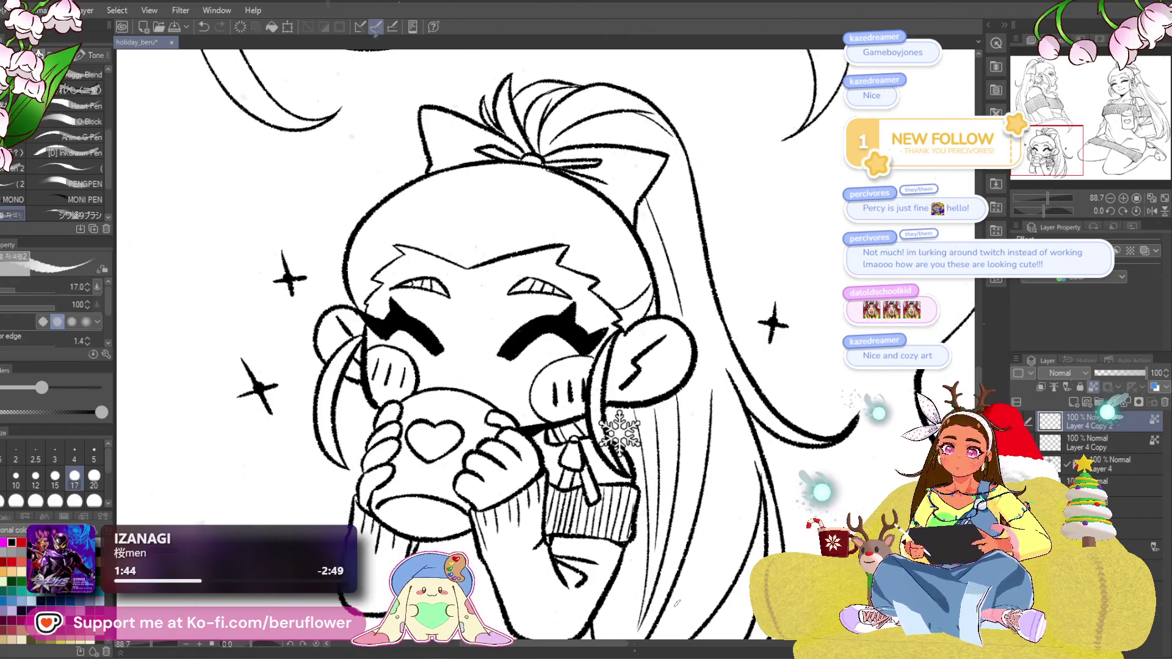
key("ctrl+t")
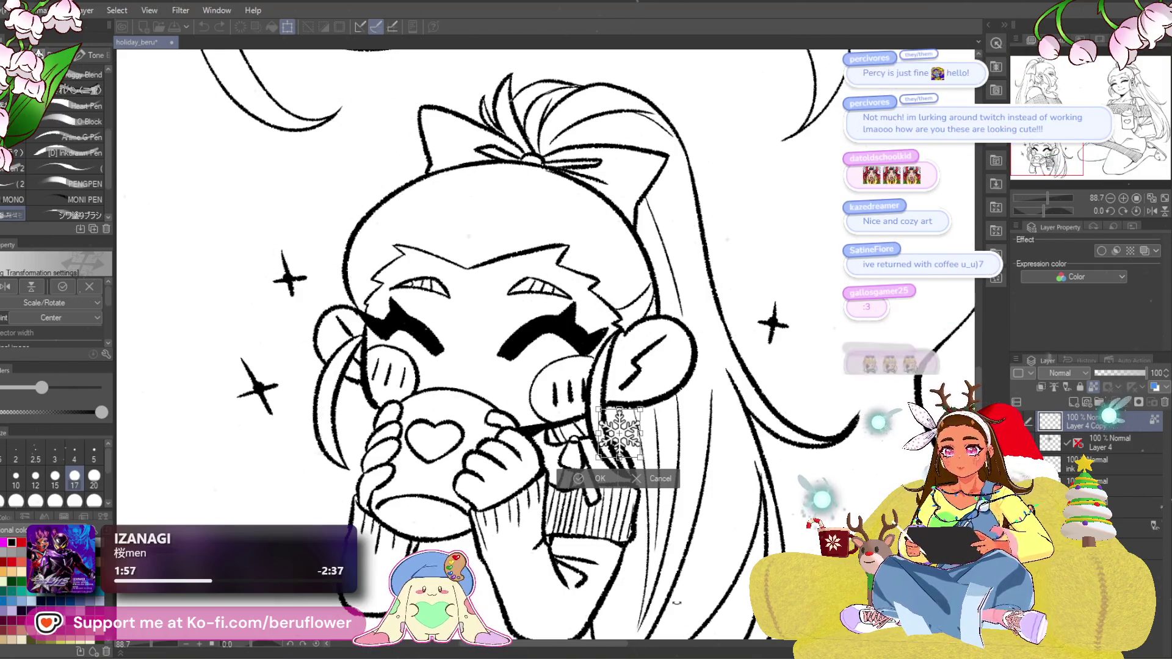
left_click_drag(641, 410, 668, 384)
mouse_move(629, 450)
left_mouse_down()
mouse_move(642, 461)
mouse_move(630, 467)
left_mouse_up()
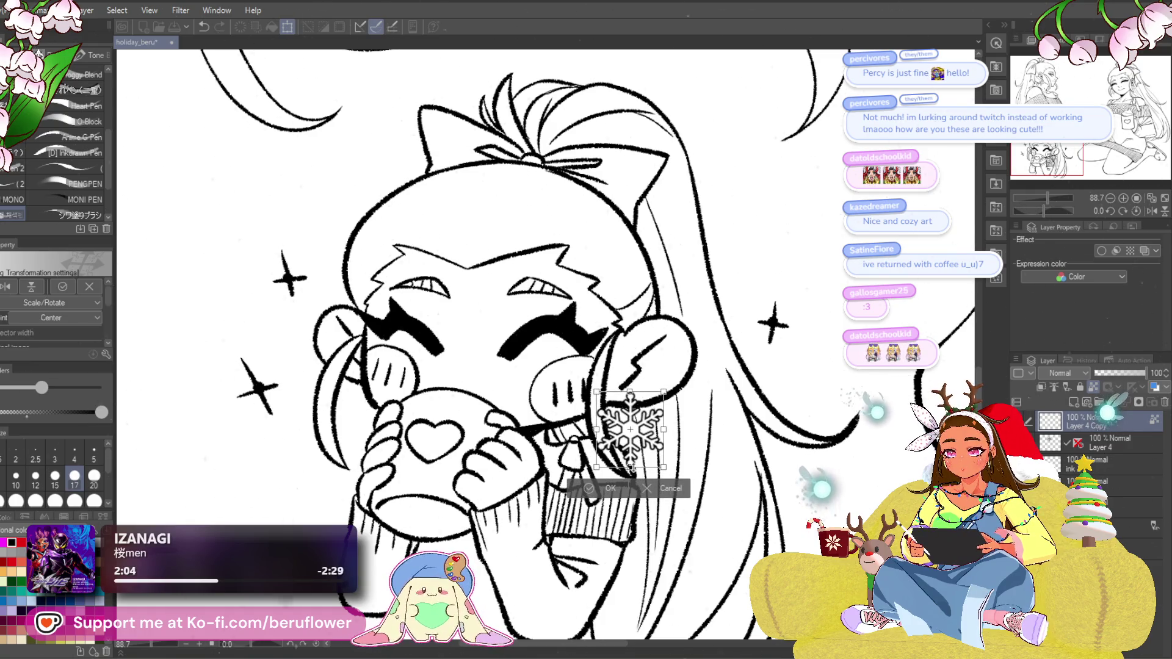
key("Return")
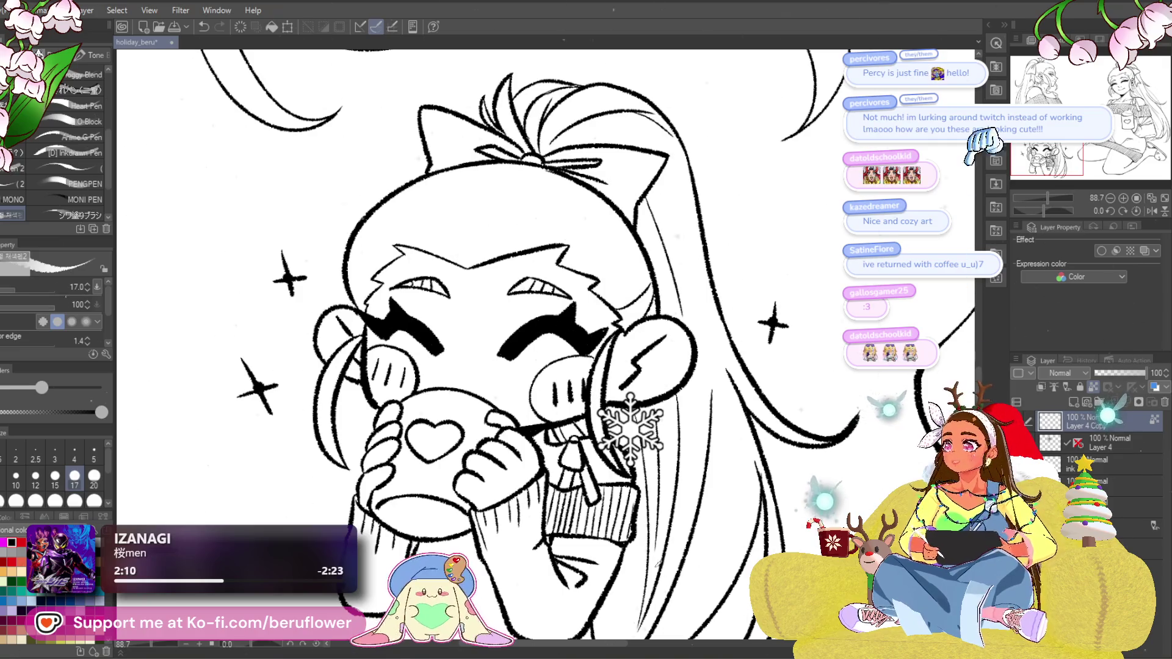
Place a duplicate of the snowflake just left of the mug.
key("ctrl+c")
key("ctrl+v")
key("ctrl+t")
mouse_move(630, 430)
left_mouse_down()
mouse_move(361, 429)
mouse_move(350, 411)
left_mouse_up()
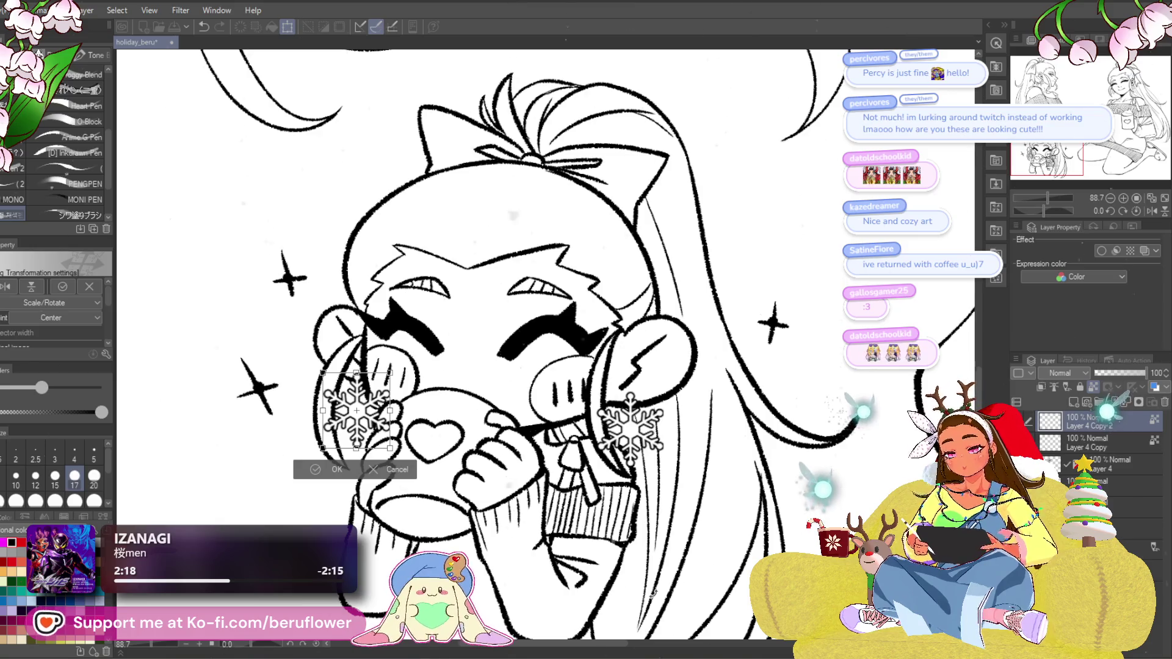
left_click_drag(356, 410, 353, 411)
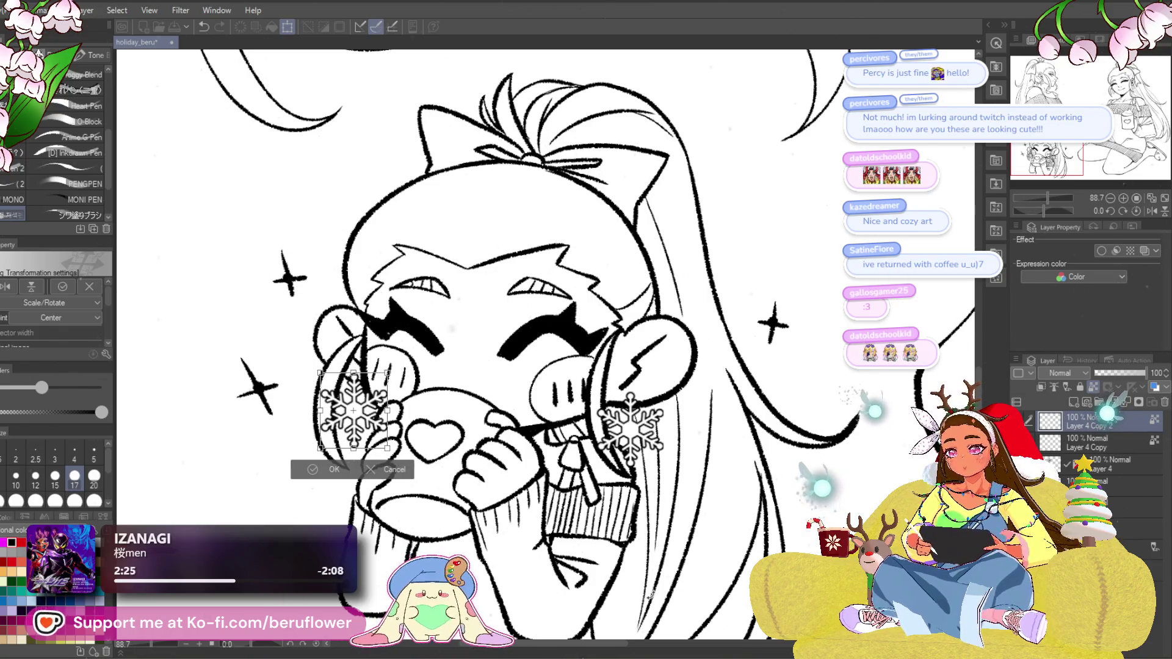
key("Return")
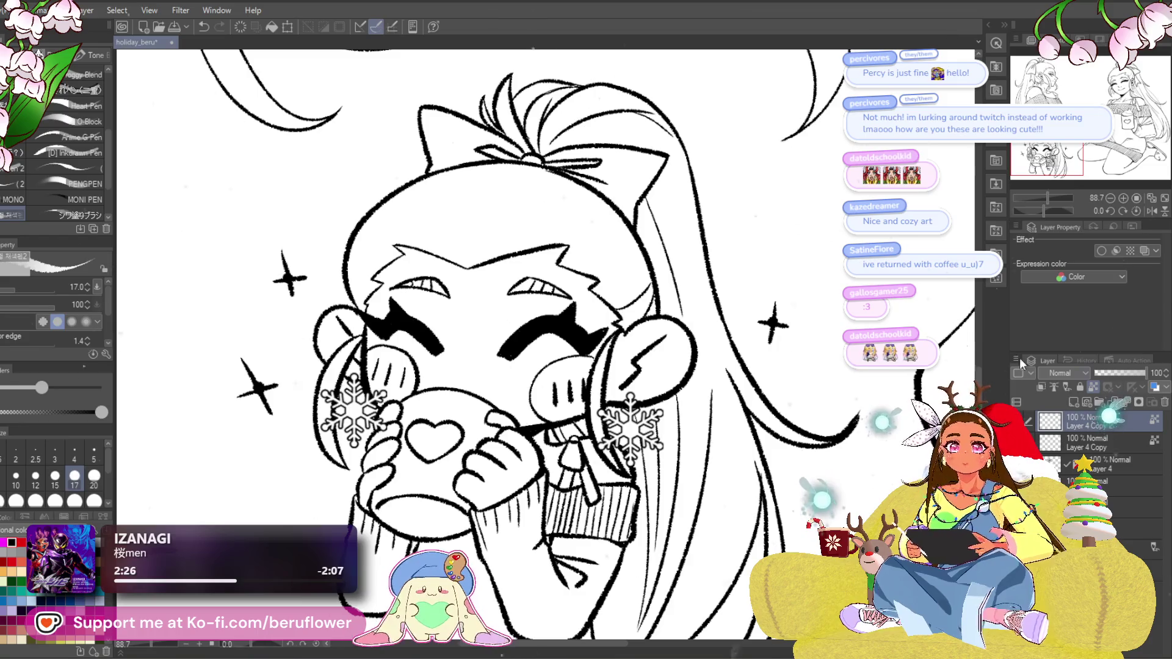
key("ctrl+t")
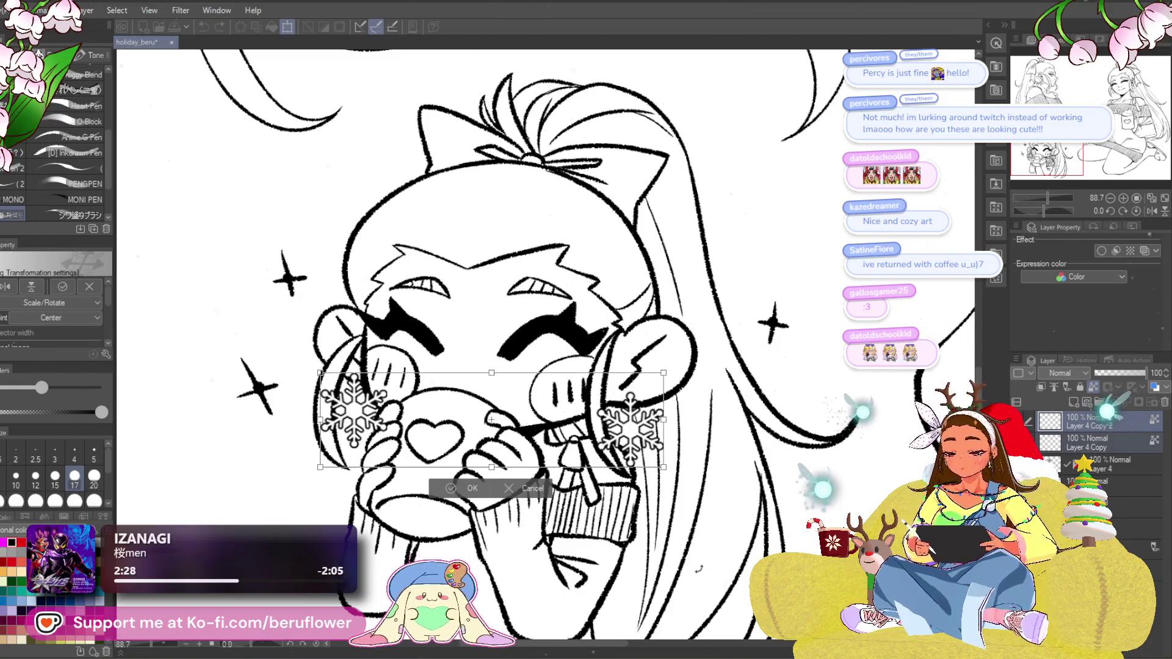
Nudge both snowflakes slightly lower and tilt them a little clockwise.
key("Down")
key("Down")
key("Down")
key("Down")
key("Down")
key("Down")
key("Down")
key("Down")
key("Down")
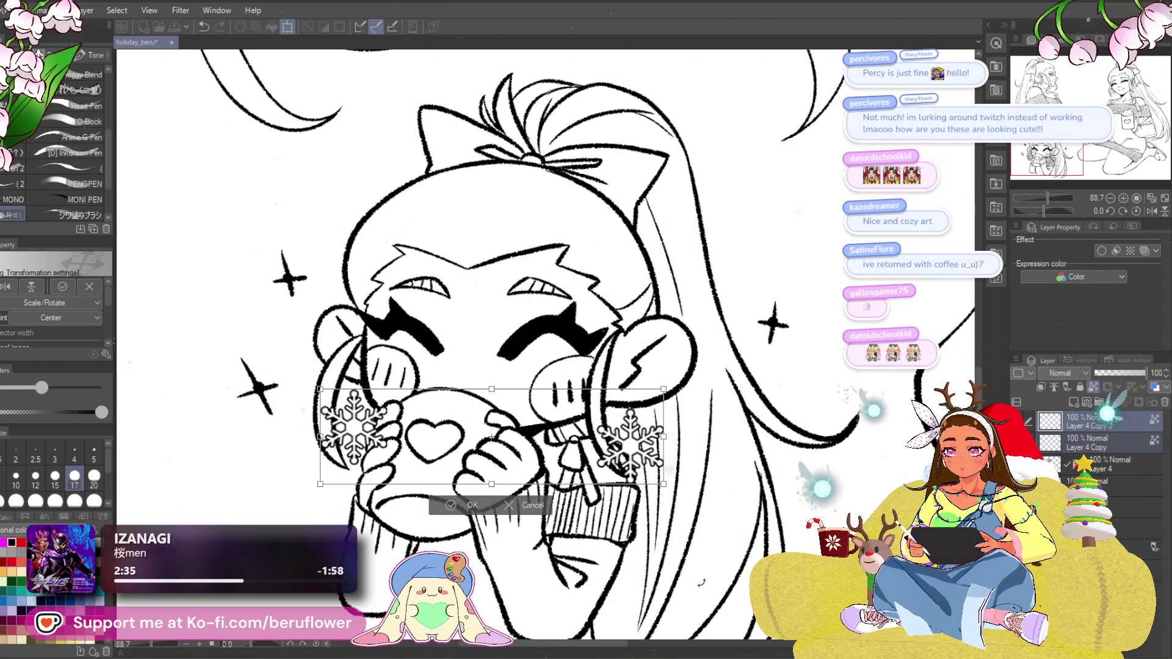
key("Up")
key("Up")
key("Up")
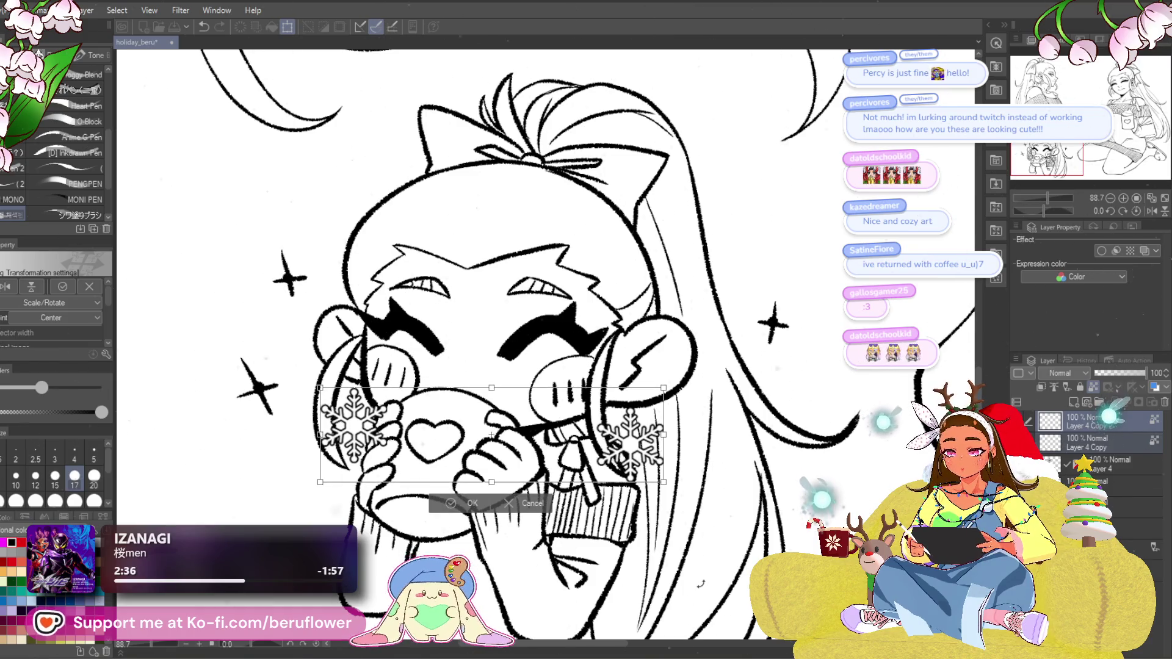
key("Down")
key("Down")
key("Down")
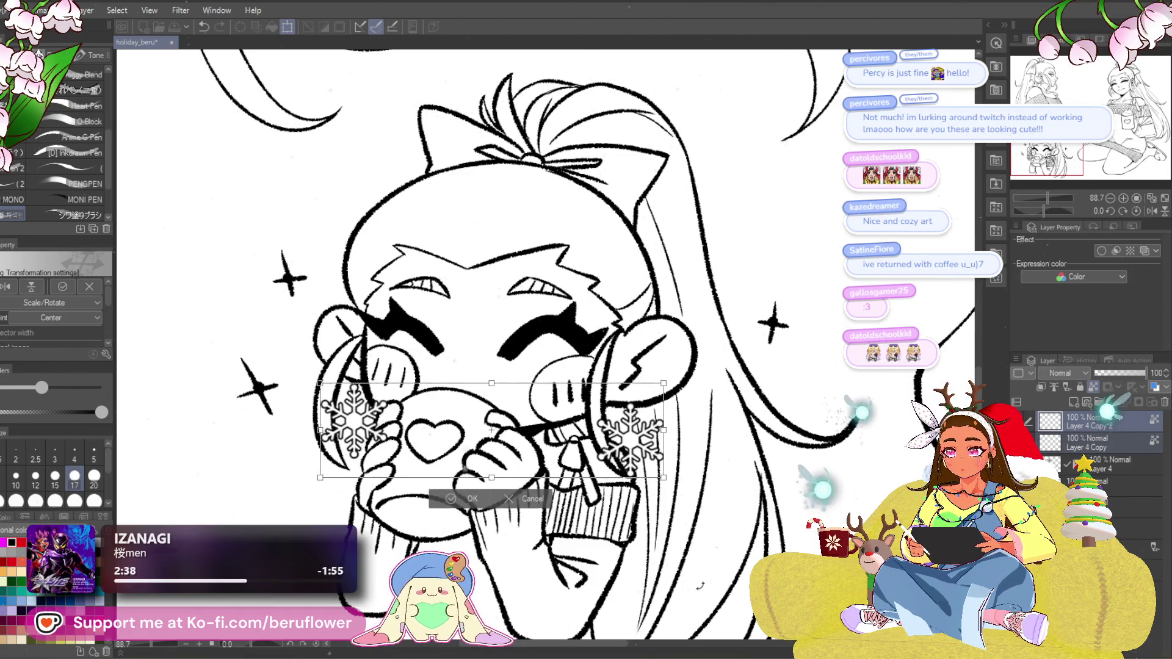
mouse_move(664, 456)
left_mouse_down()
mouse_move(661, 470)
mouse_move(690, 443)
mouse_move(653, 465)
left_mouse_up()
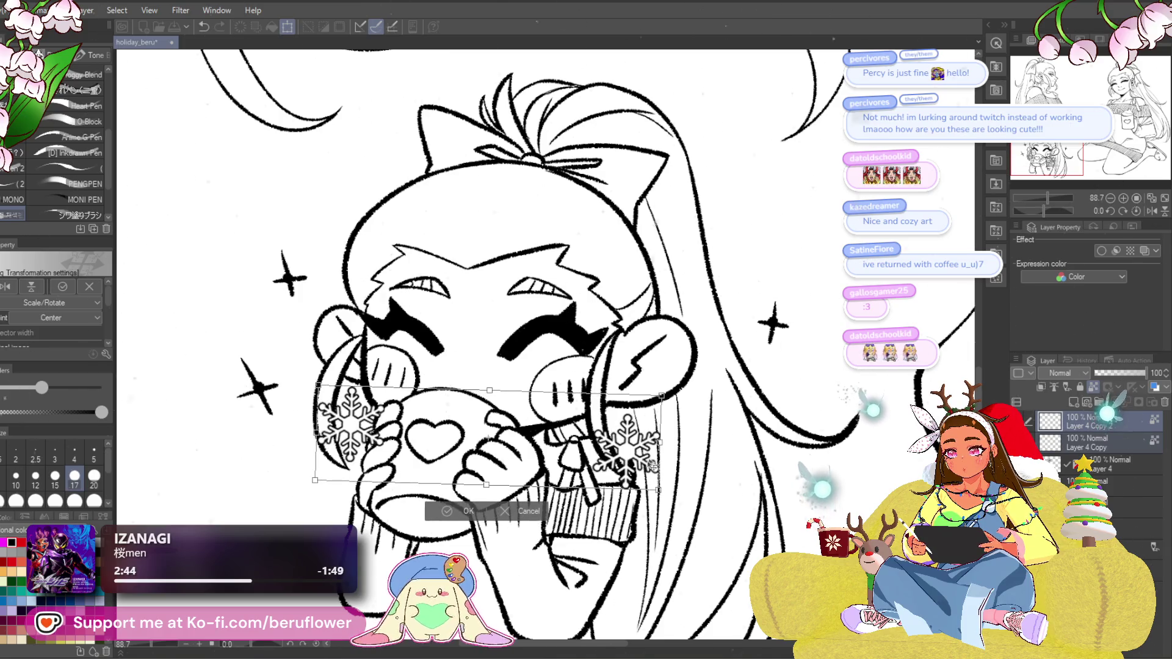
key("Return")
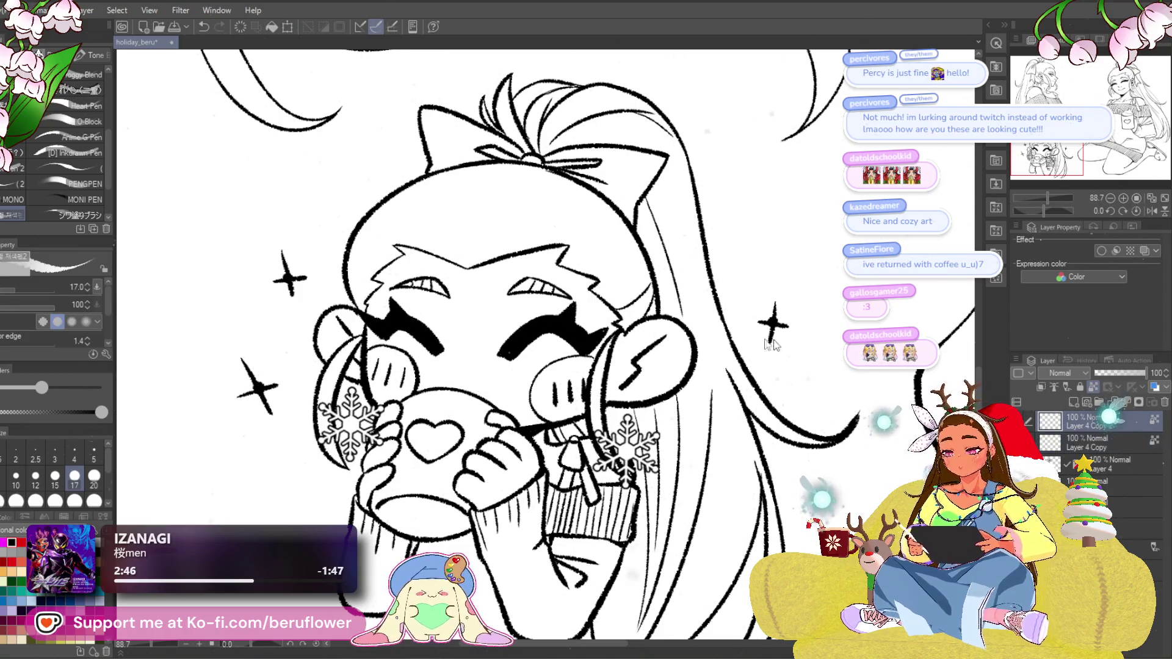
Reshape the left snowflake, then shift it up and right beside the mug.
key("ctrl+t")
left_click_drag(318, 386, 305, 385)
left_click_drag(391, 470, 381, 459)
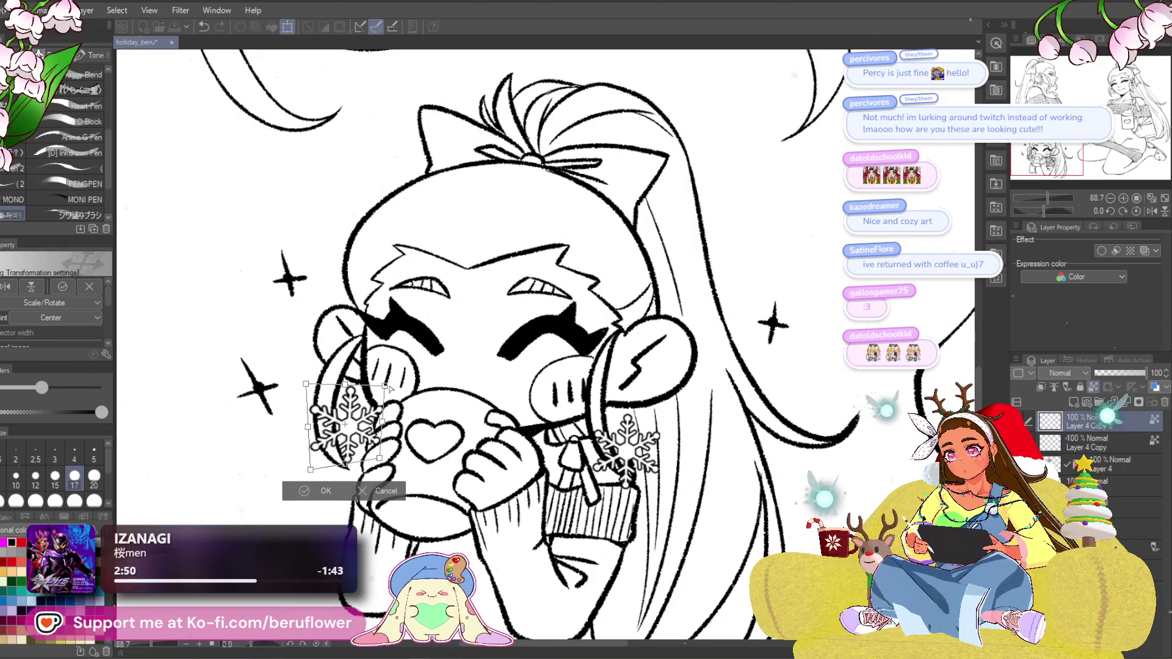
left_click_drag(388, 387, 381, 388)
left_click_drag(365, 437, 375, 428)
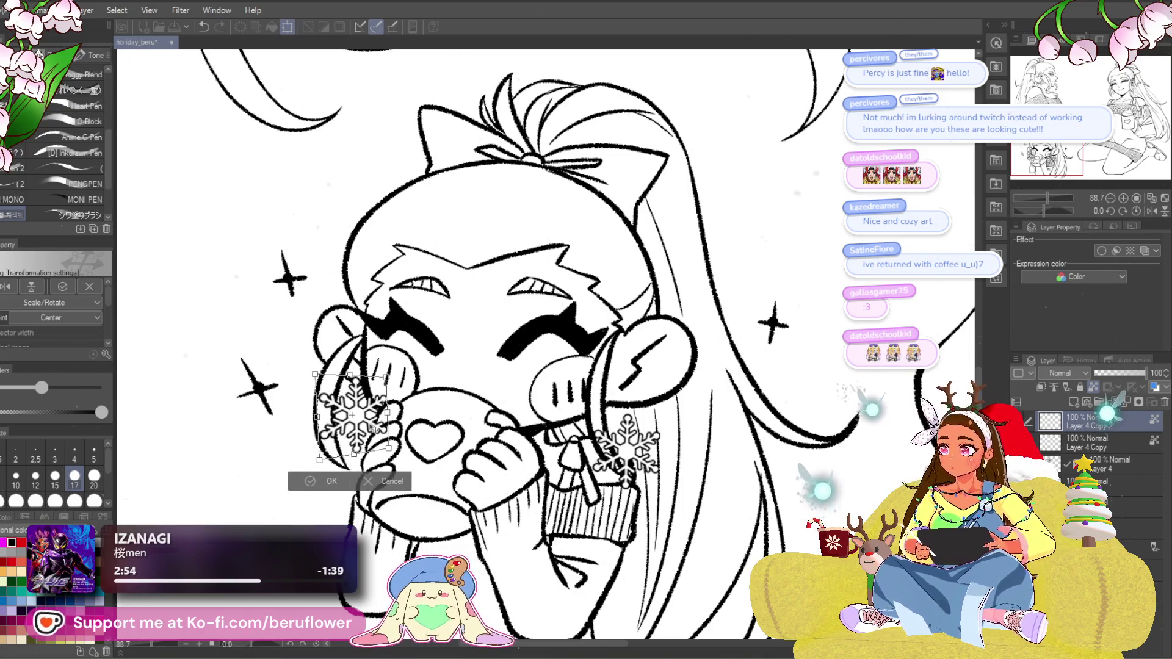
key("Return")
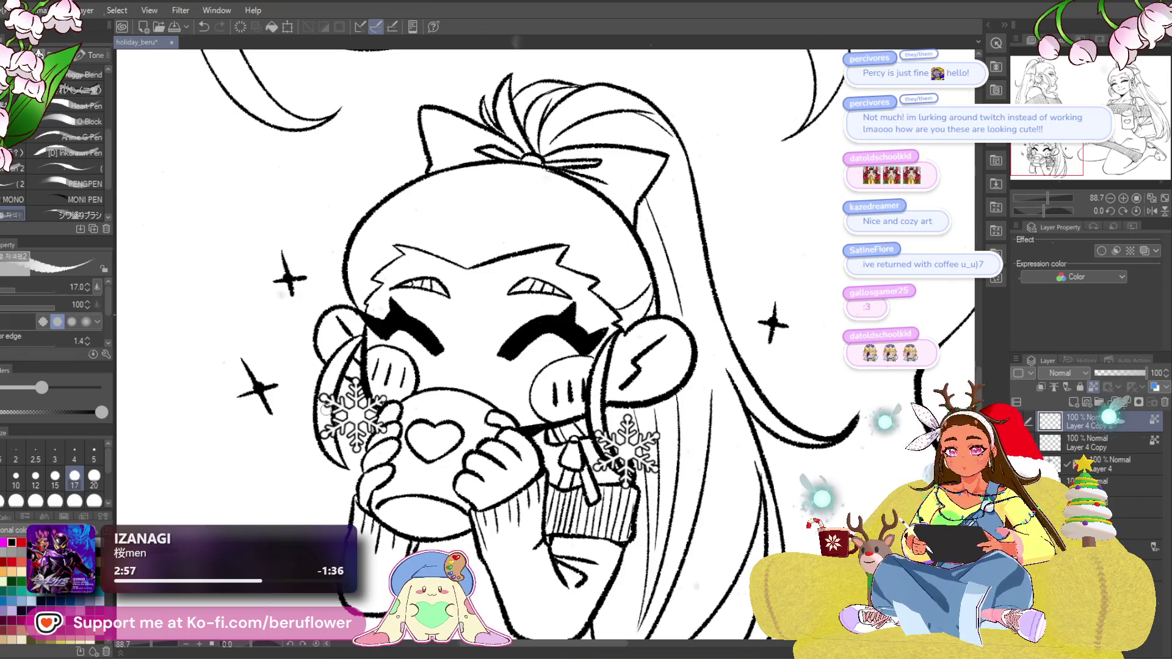
Merge the two snowflake layers into a single layer.
scroll(327, 408, "up", 2)
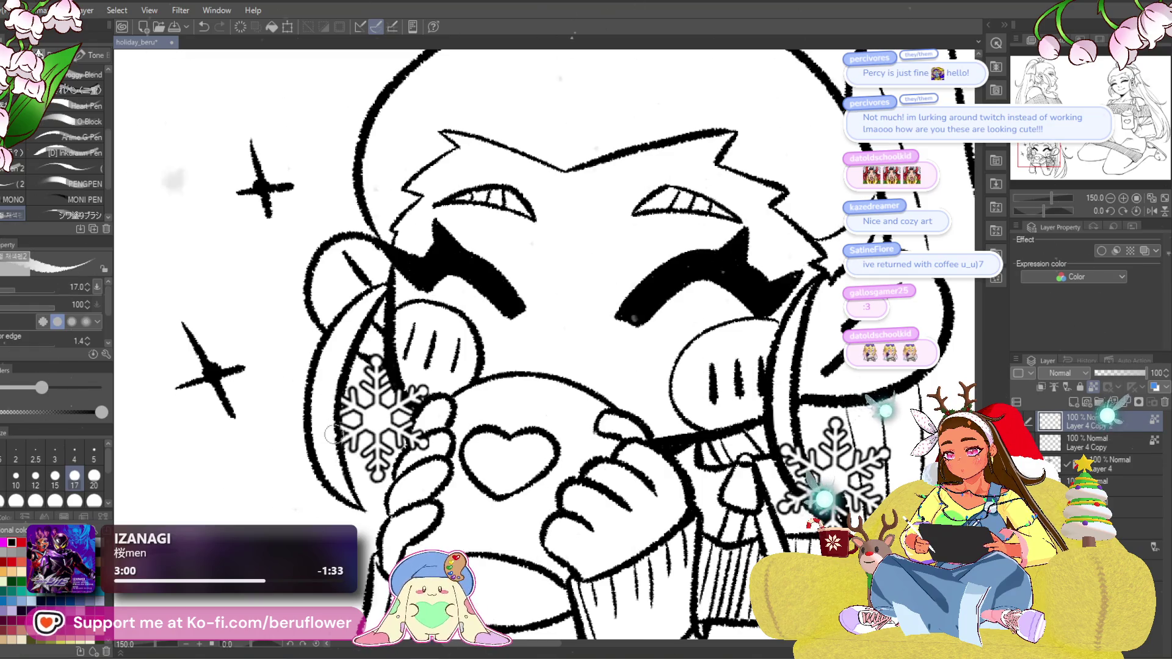
left_click_drag(447, 377, 452, 382)
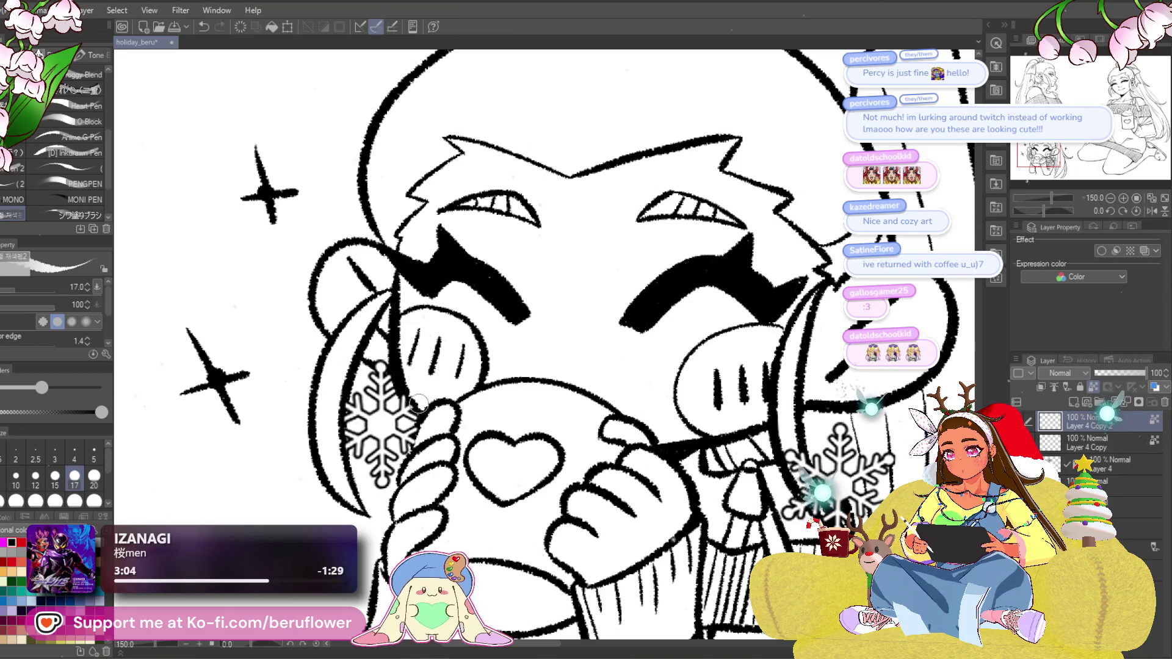
mouse_move(749, 461)
left_mouse_down()
mouse_move(681, 346)
mouse_move(572, 380)
left_mouse_up()
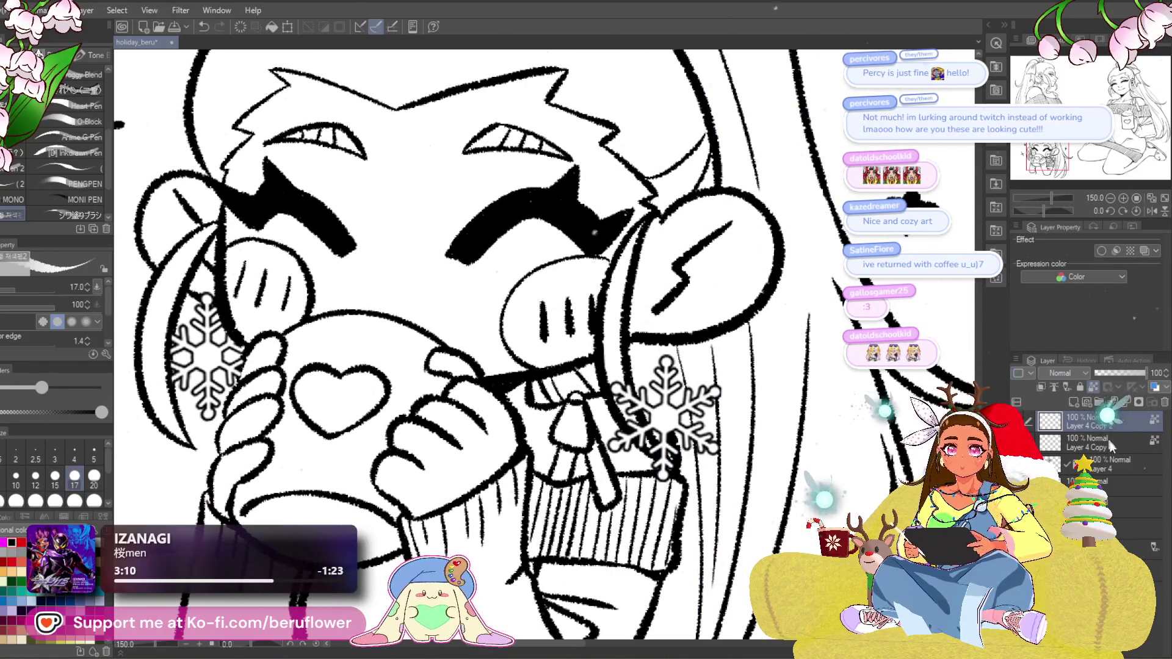
left_click(1108, 438)
right_click(1087, 423)
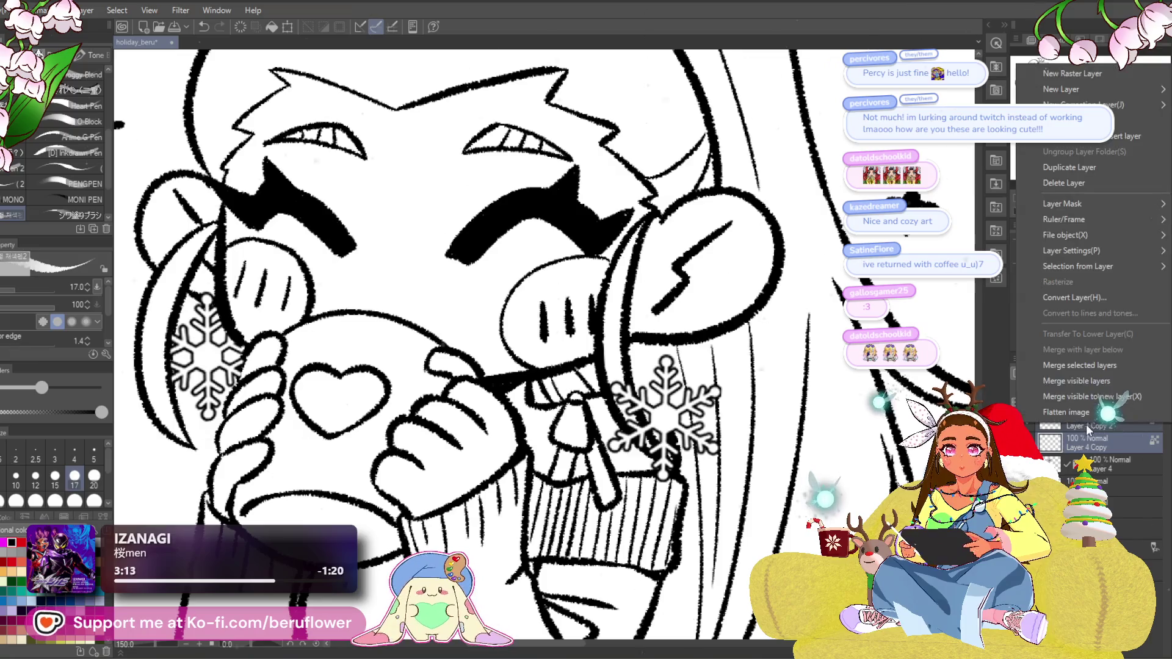
left_click(1093, 363)
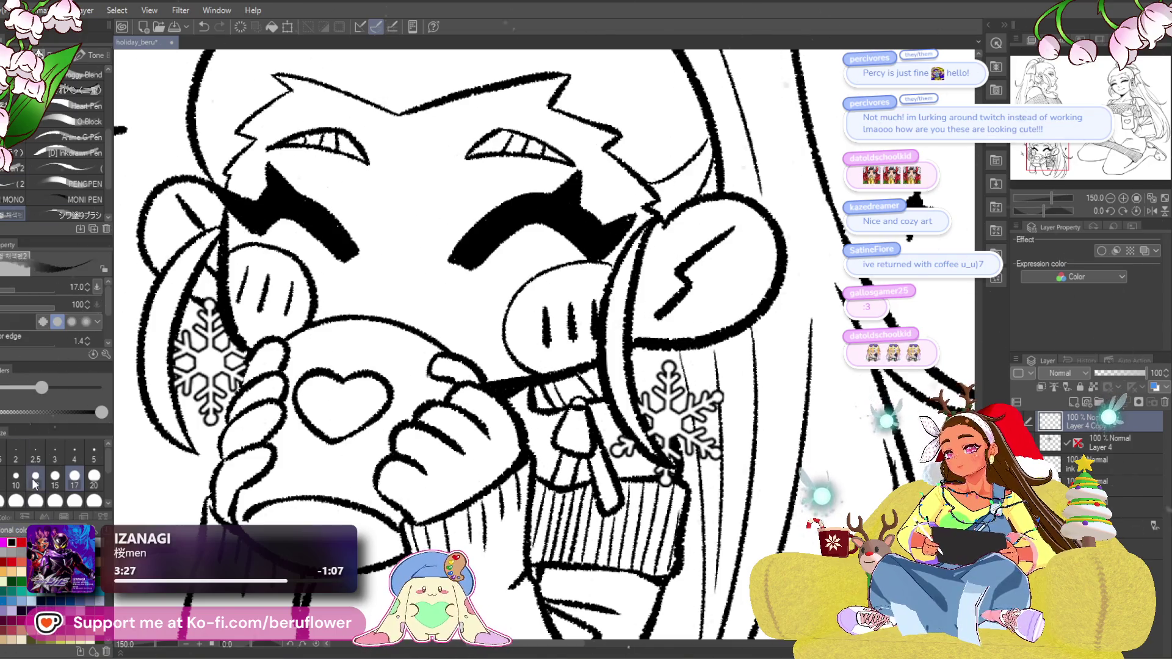
Ink the small gap in the ear line and lower the snowflake layer's opacity to 59%.
left_click_drag(669, 350, 676, 344)
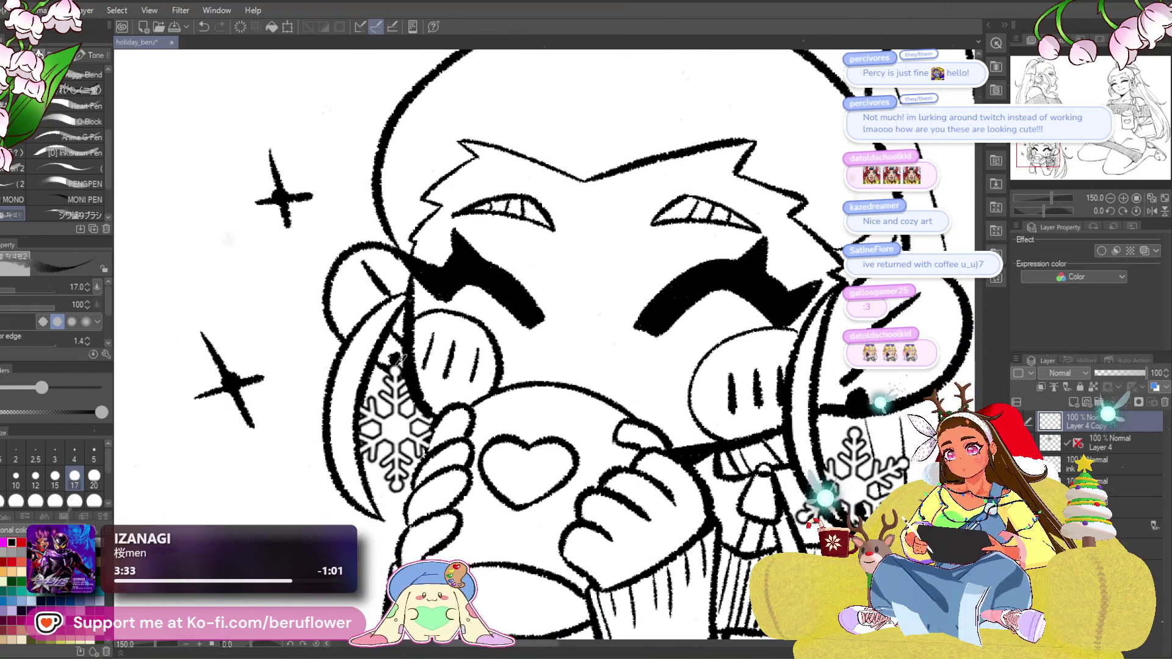
scroll(394, 357, "down", 2)
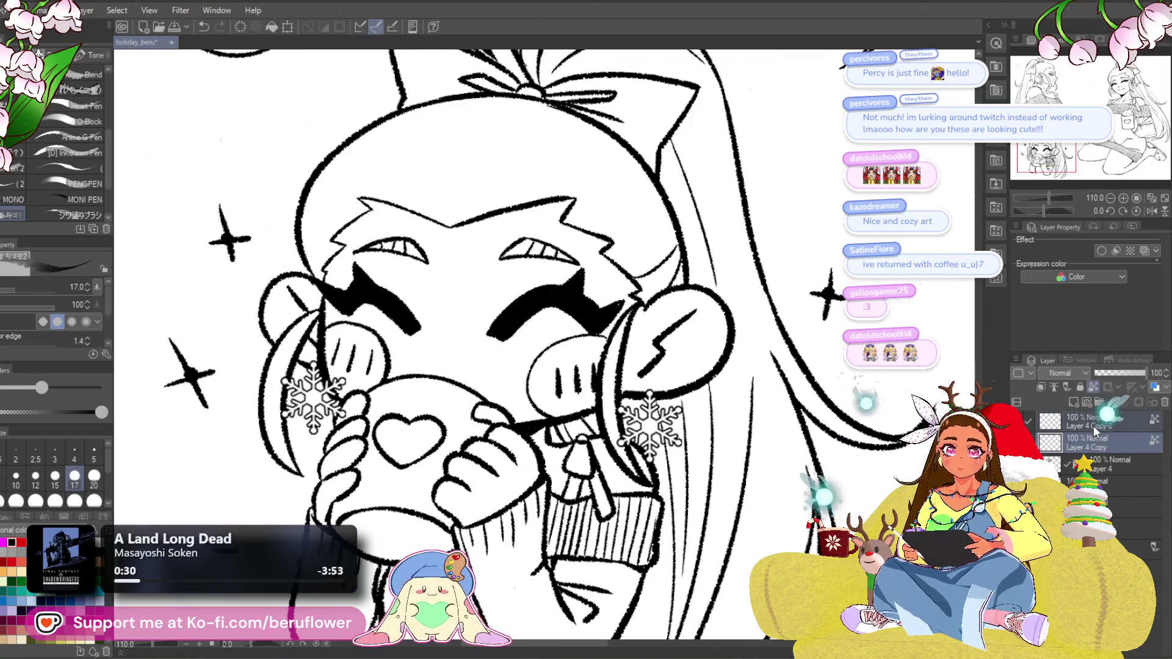
left_click(1126, 373)
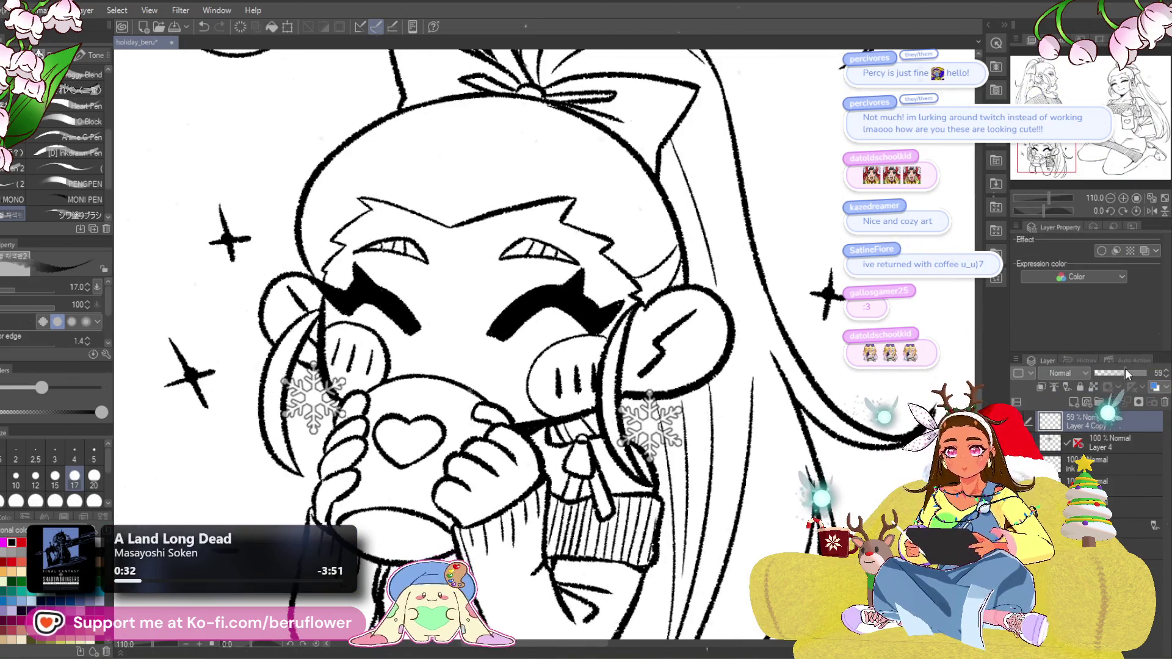
Set the snowflake layer to 60% opacity and redraw the hair line beside the right snowflake.
left_click_drag(1151, 375, 1128, 374)
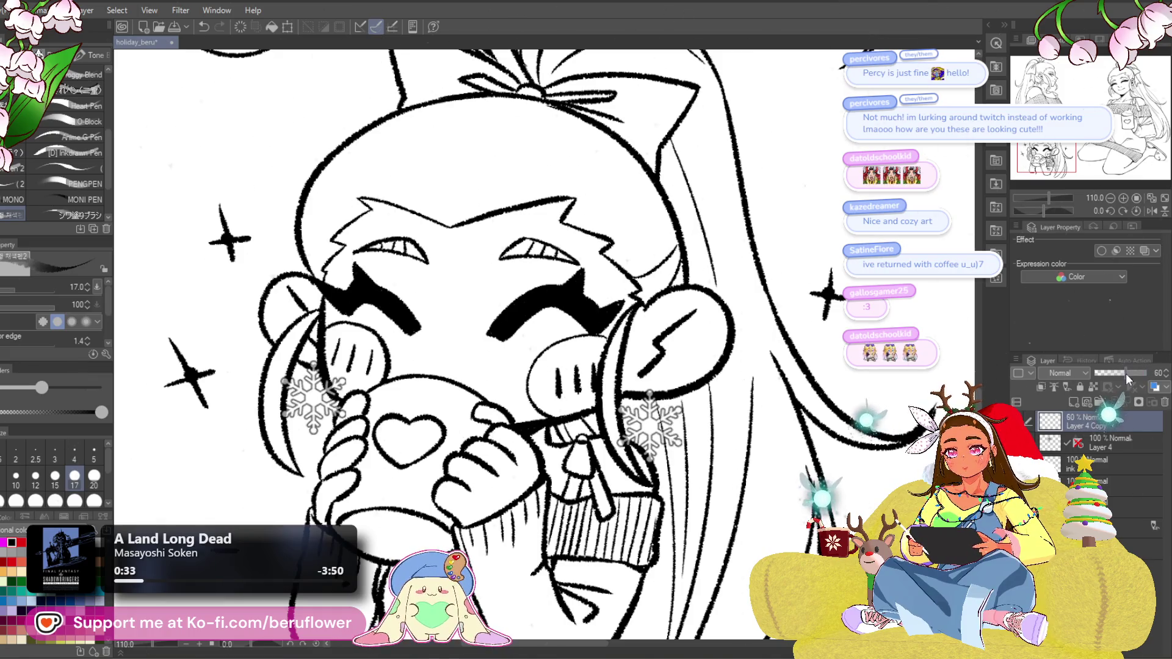
scroll(572, 306, "up", 5)
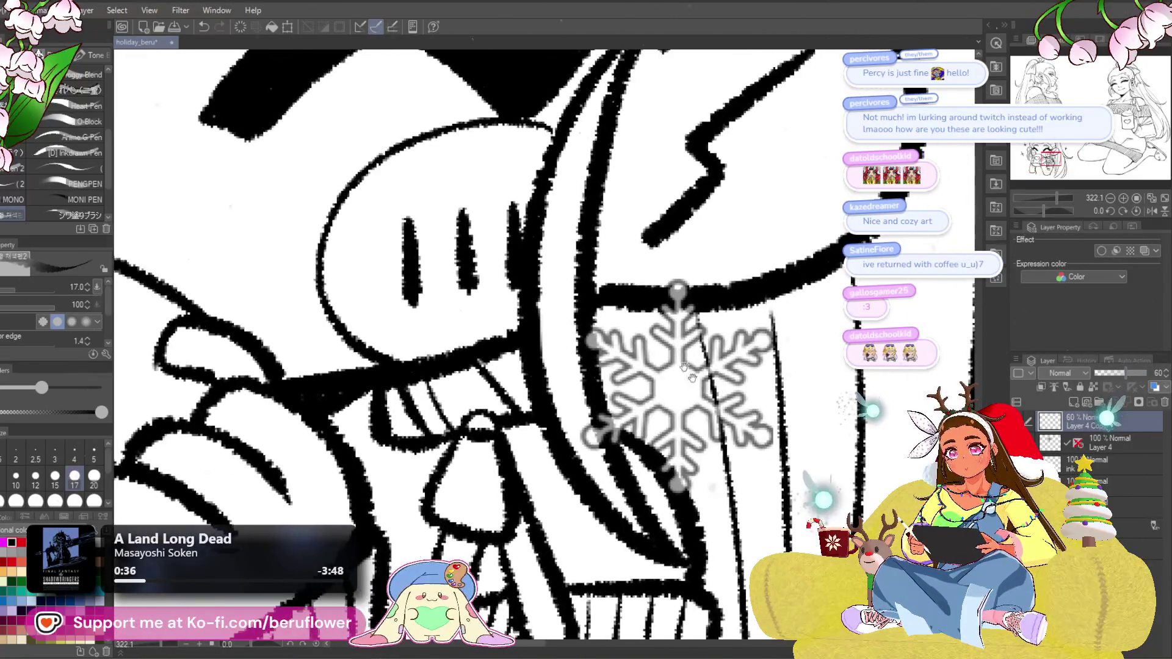
left_click_drag(579, 342, 606, 457)
scroll(727, 323, "down", 4)
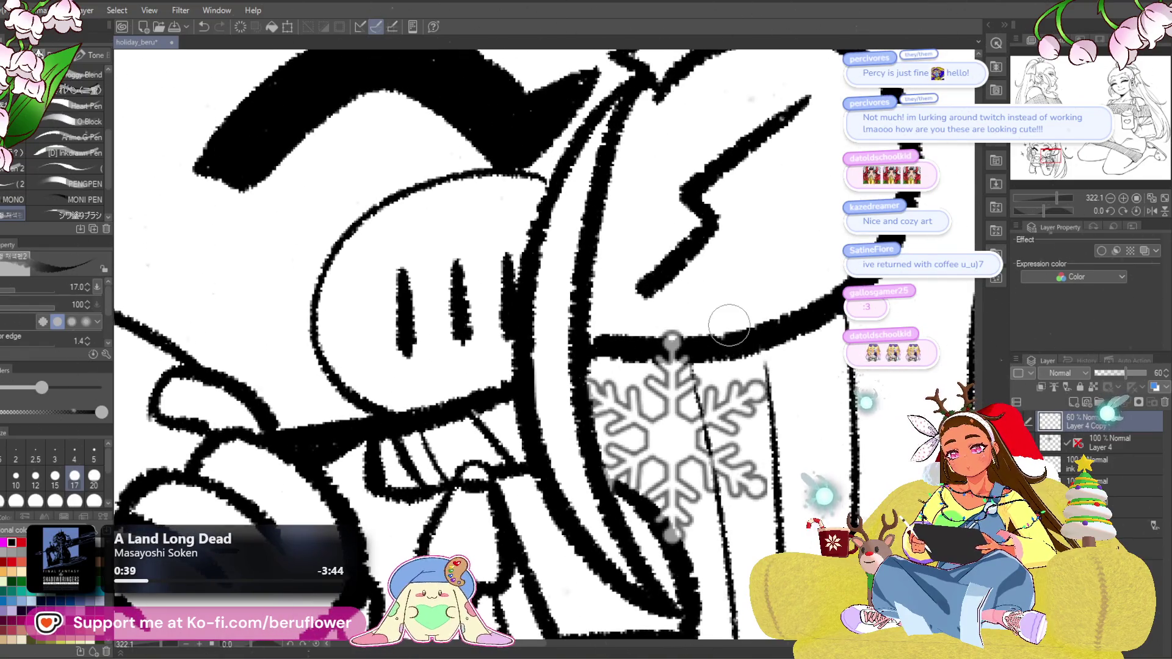
left_click_drag(729, 325, 967, 362)
left_click_drag(416, 356, 485, 417)
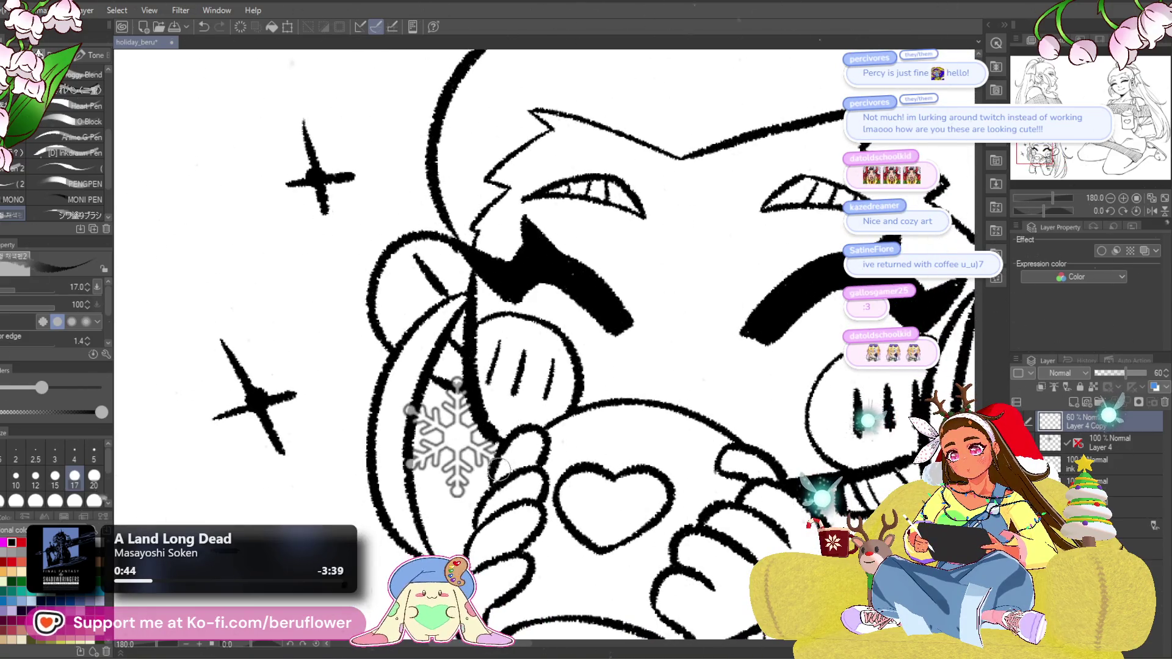
left_click_drag(508, 375, 506, 393)
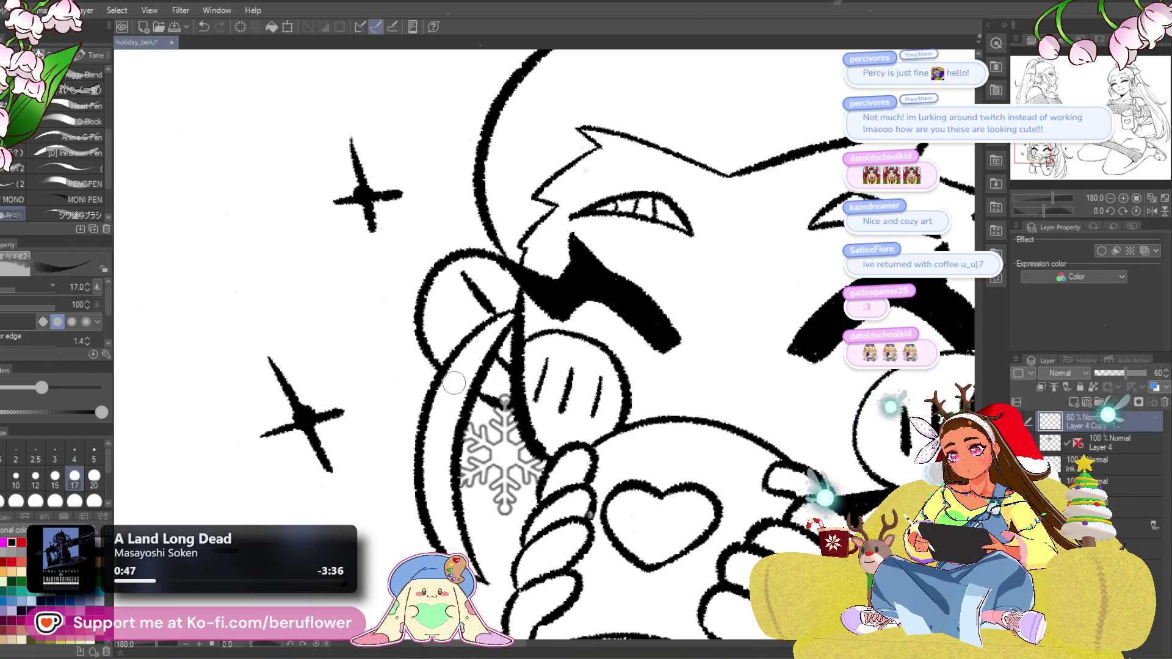
scroll(453, 383, "down", 3)
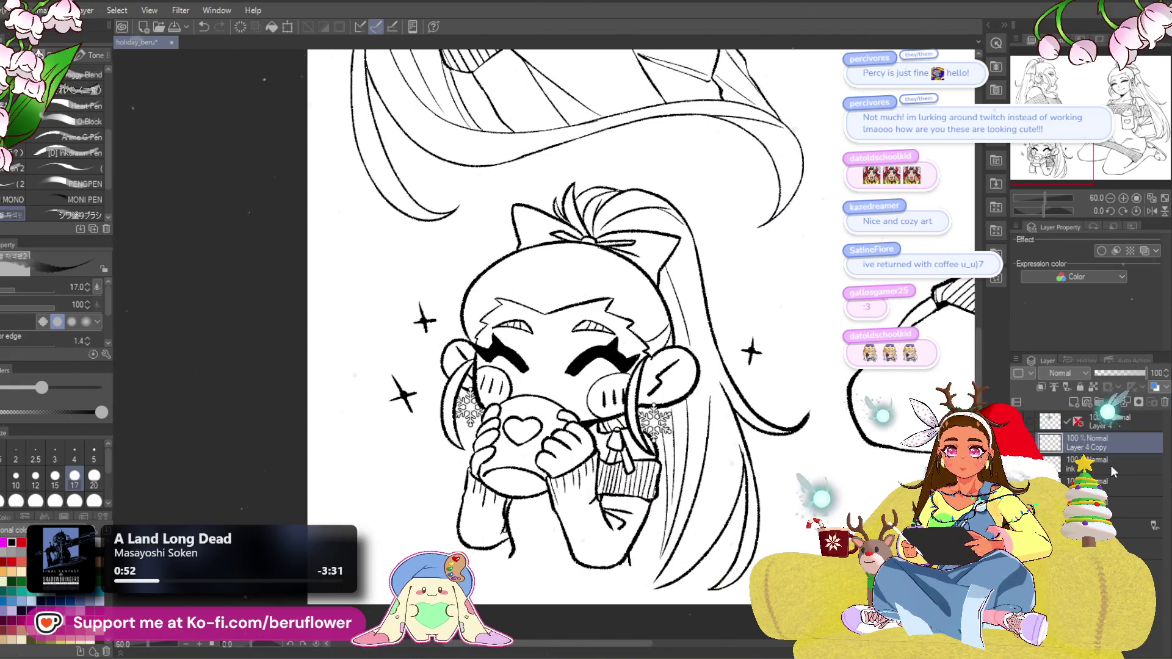
Create a new layer, Layer 5, from the layer options and zoom in on the chibi's face.
right_click(1110, 441)
left_click(1063, 140)
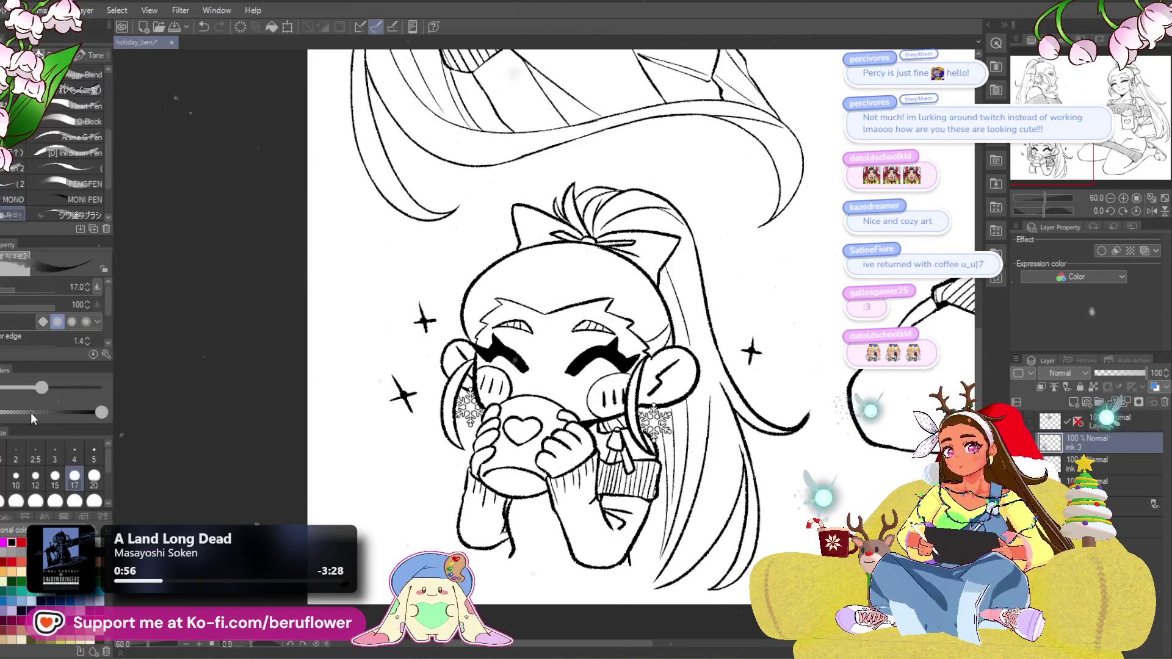
key("ctrl+plus")
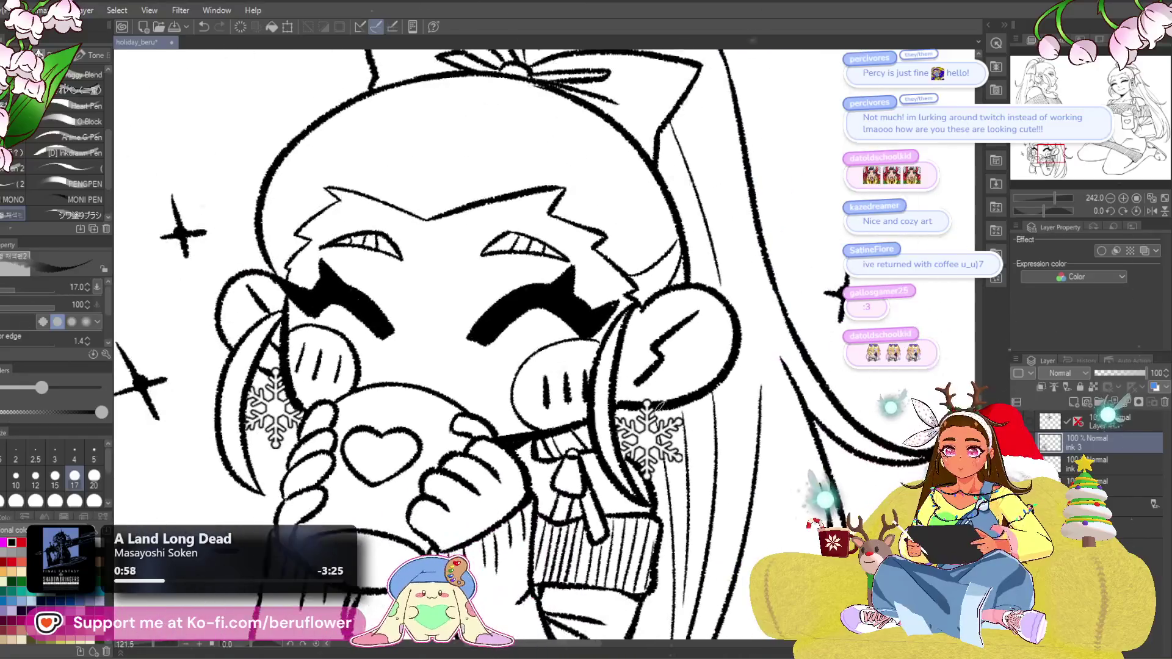
left_click_drag(518, 553, 573, 511)
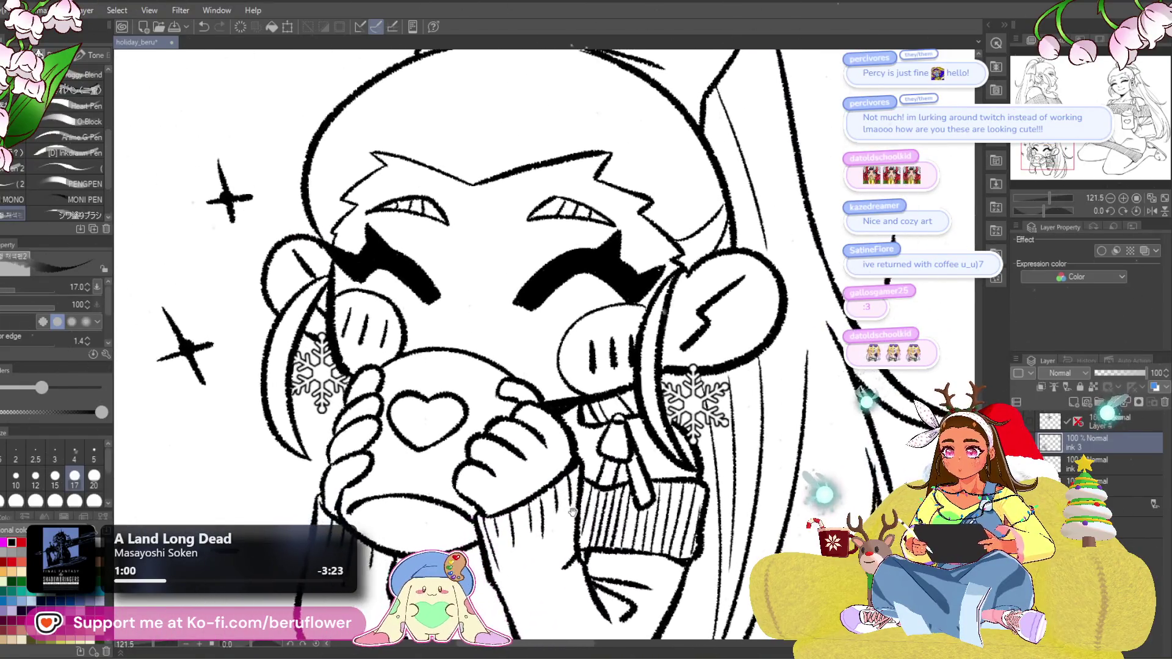
scroll(573, 511, "down", 6)
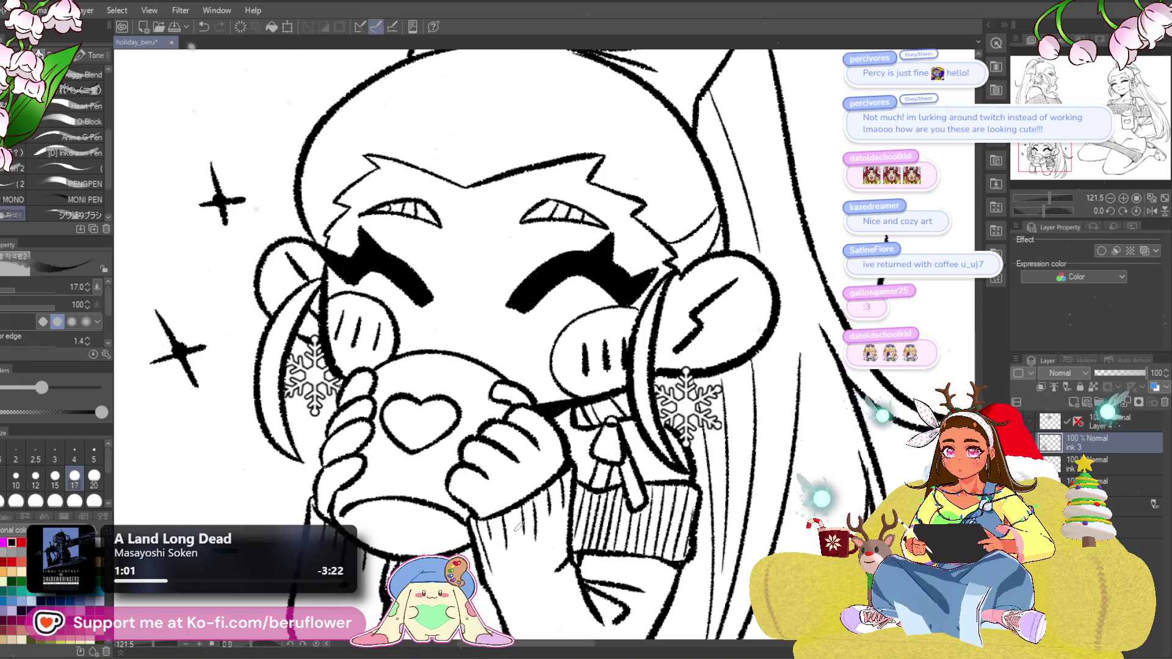
scroll(612, 421, "up", 3)
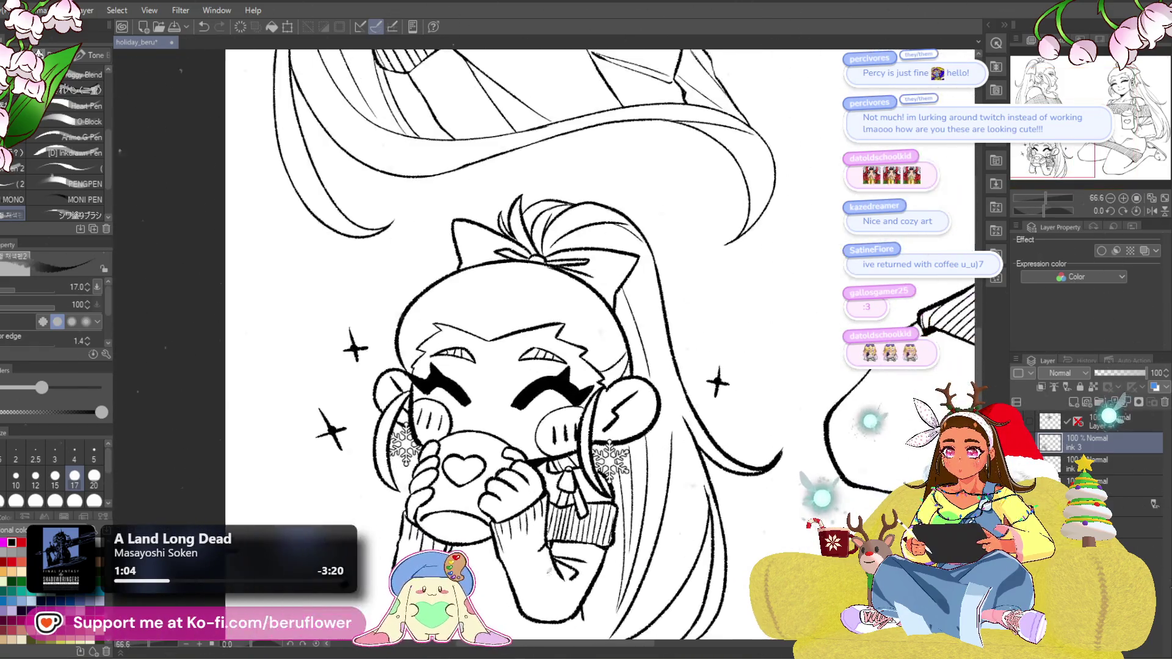
scroll(500, 471, "up", 3)
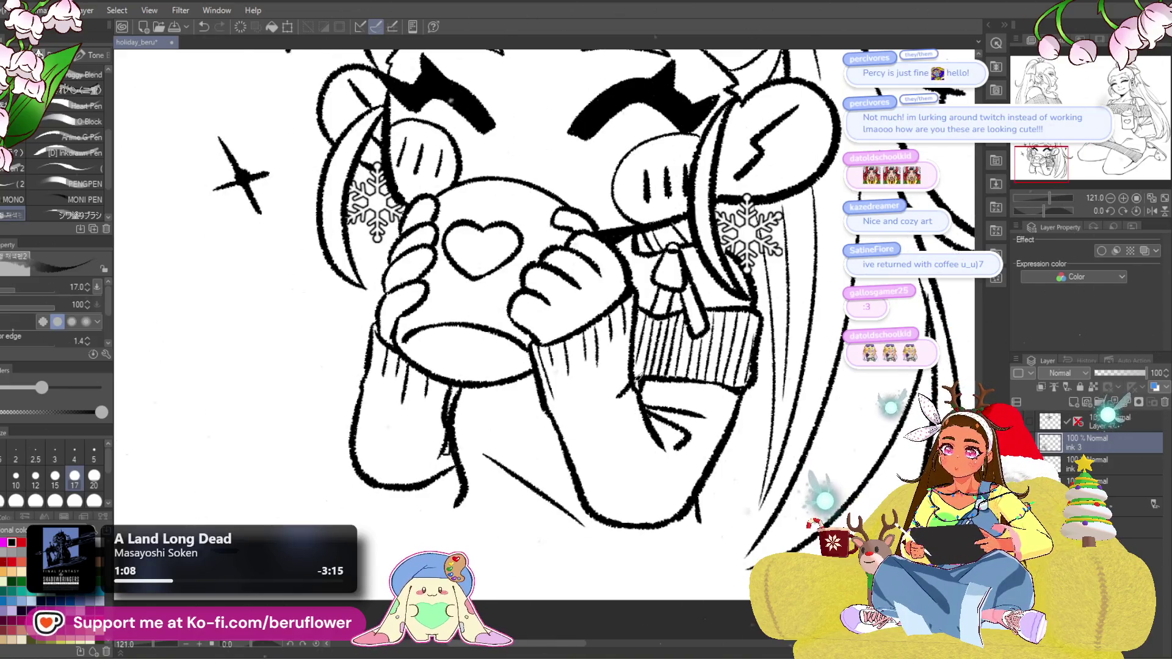
scroll(539, 452, "down", 1)
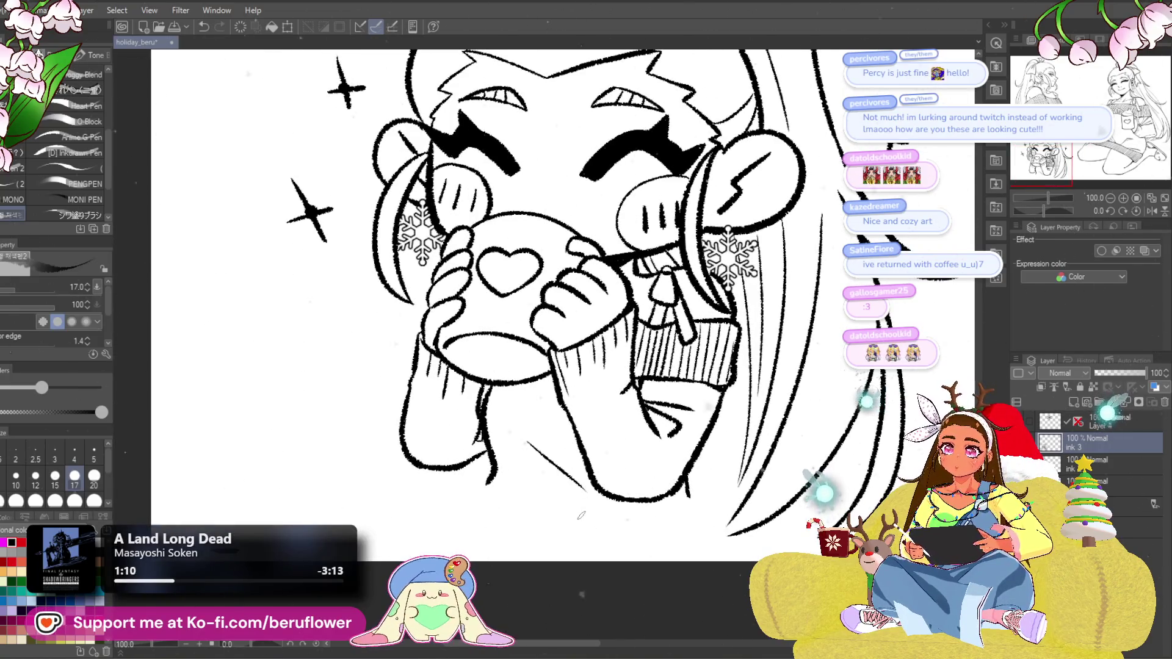
left_click_drag(580, 516, 517, 559)
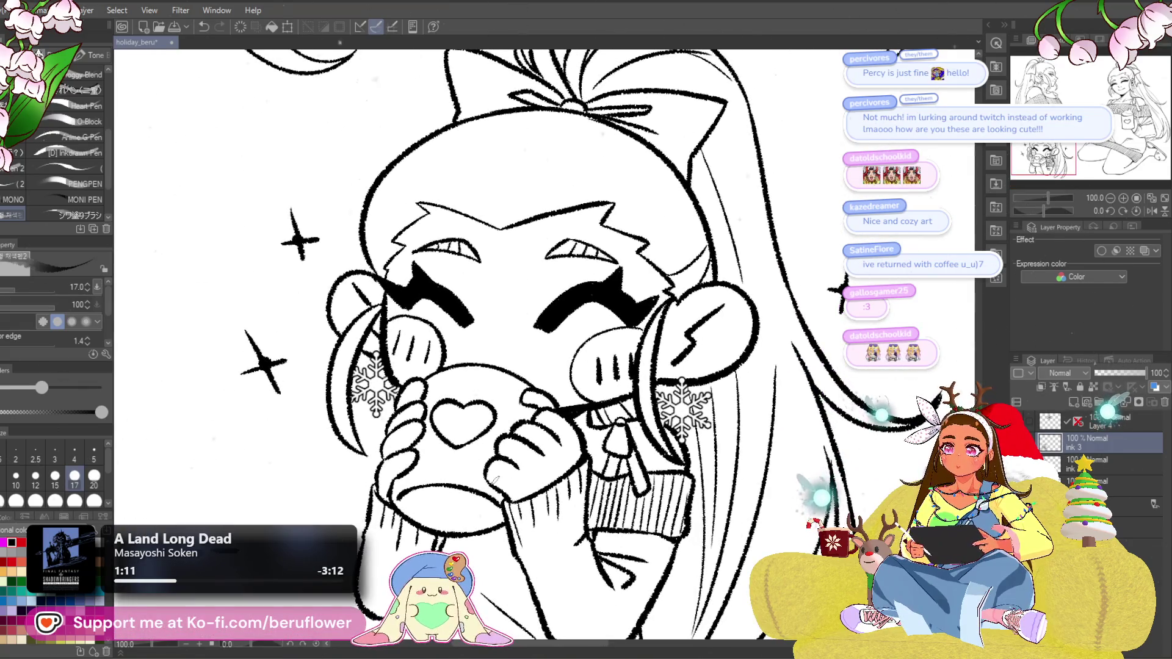
Switch to a different pen at size 25 with stabilisation 5 for the highlights.
scroll(494, 481, "up", 2)
scroll(530, 392, "up", 2)
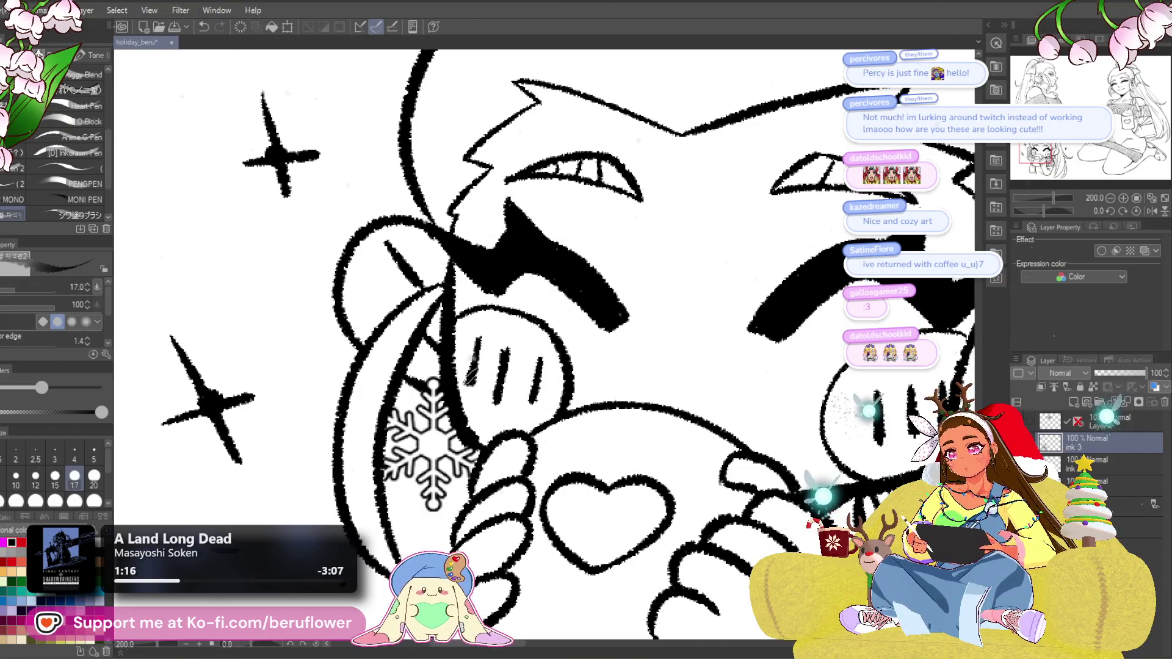
scroll(470, 372, "down", 2)
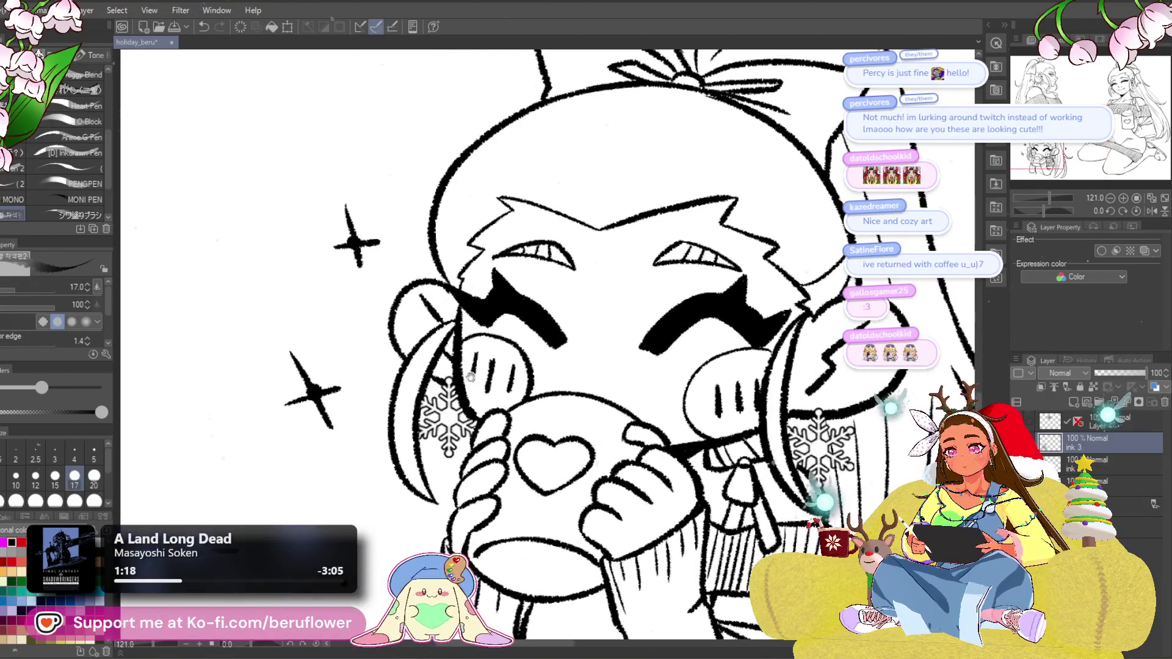
left_click_drag(471, 376, 415, 413)
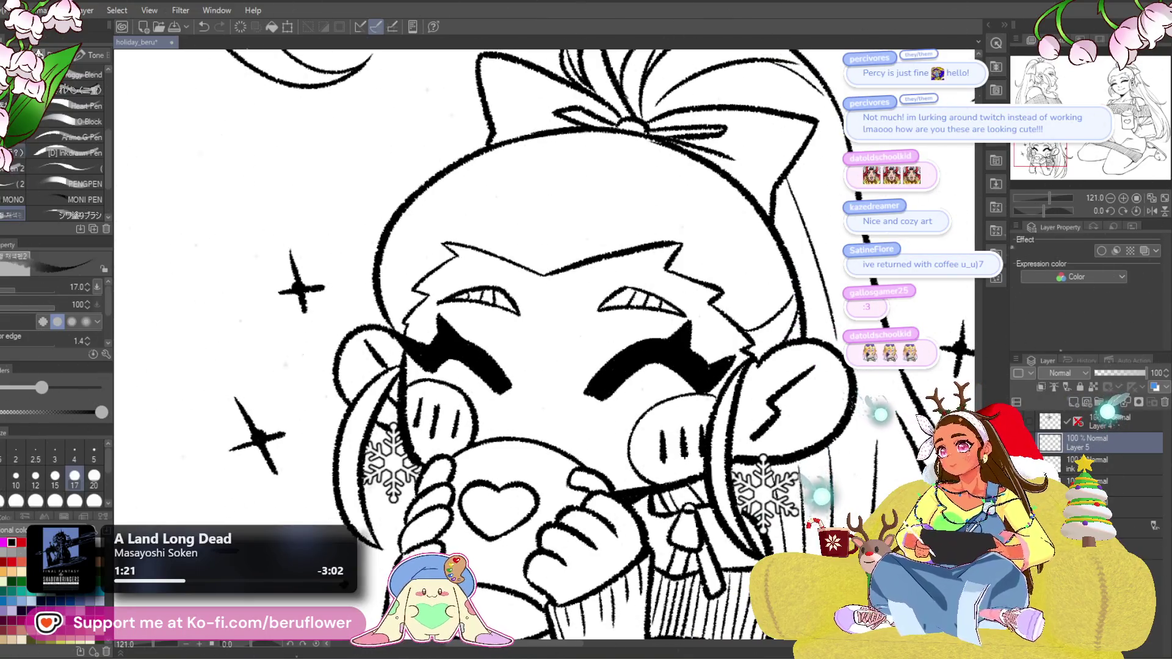
scroll(72, 90, "up", 3)
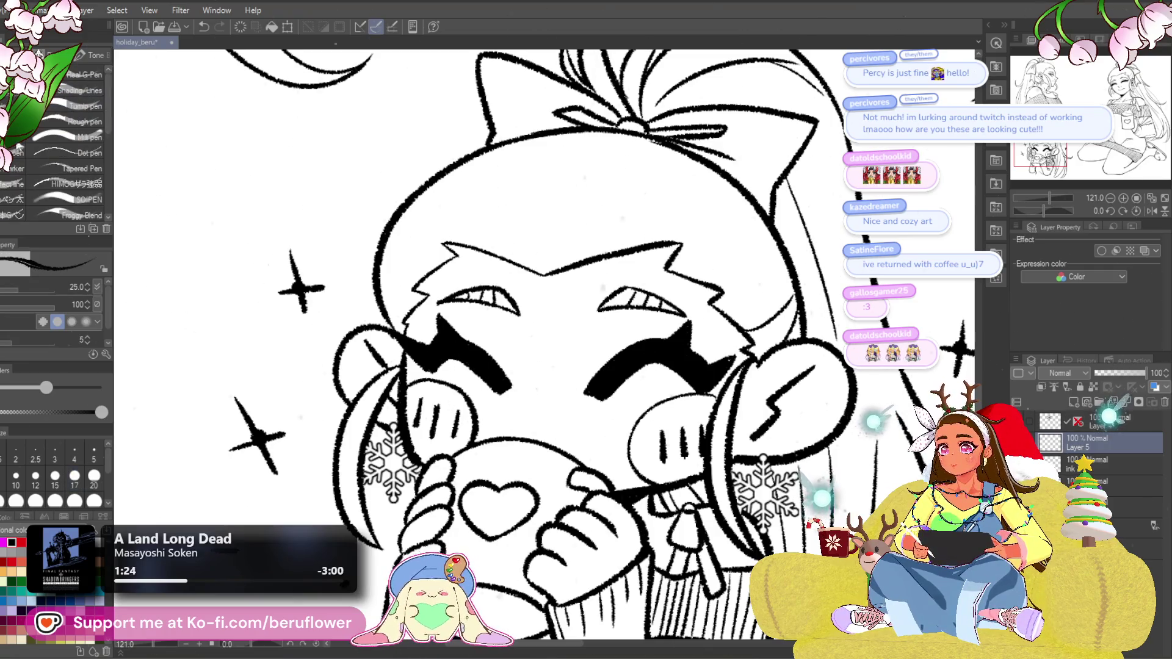
left_click(74, 121)
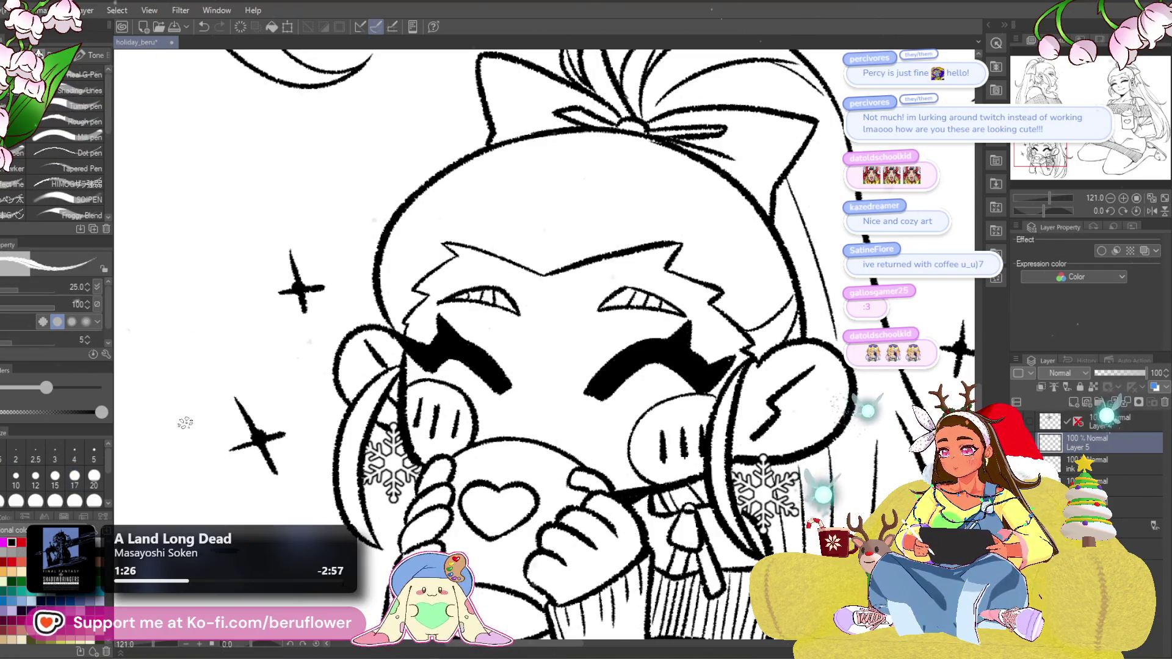
left_click_drag(1041, 155, 1045, 160)
Rotate the canvas and hatch thin white highlight streaks into the eyelash with a size-10 brush.
left_click_drag(1047, 209, 1038, 210)
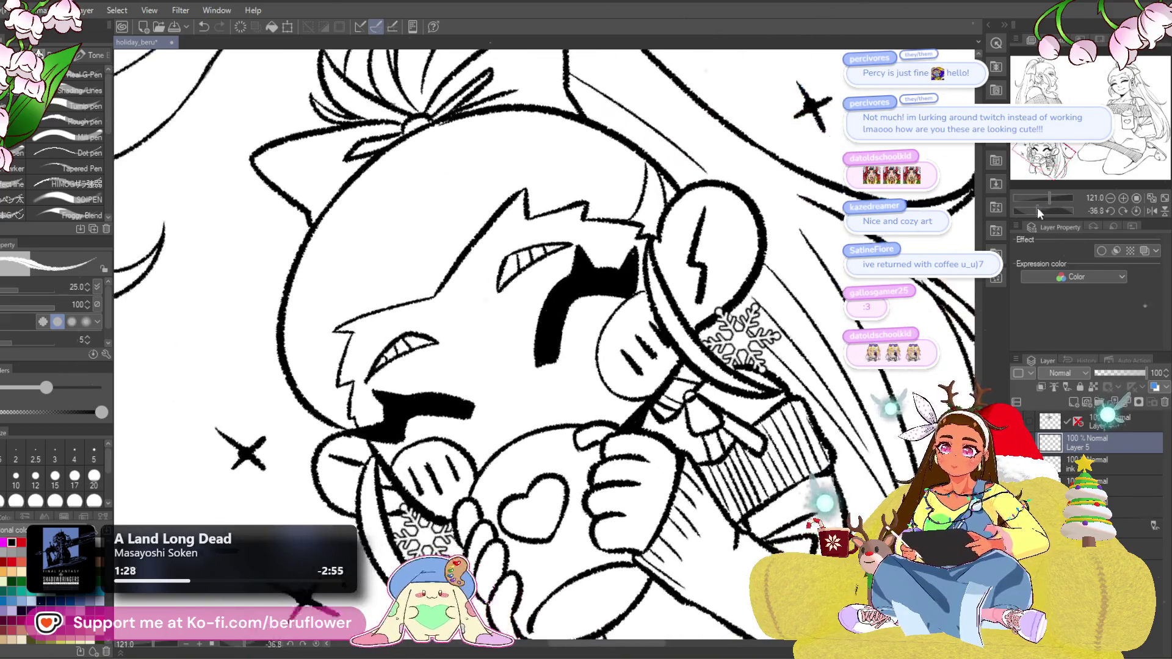
scroll(556, 353, "up", 2)
key("bracketleft")
key("bracketleft")
key("bracketleft")
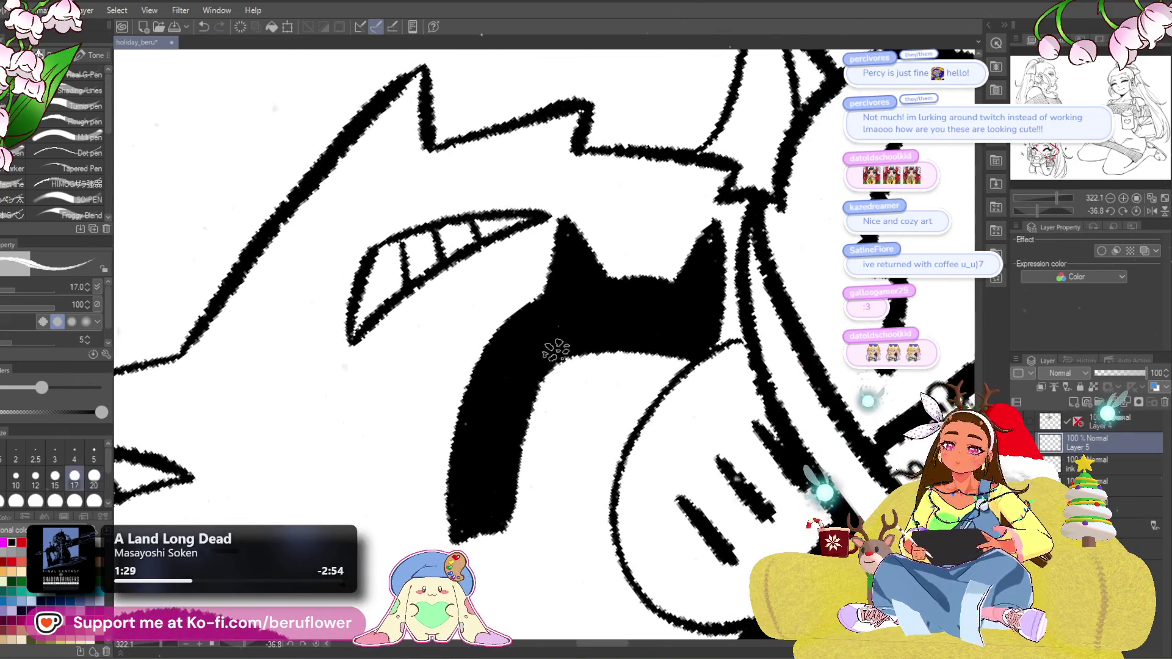
mouse_move(524, 325)
left_mouse_down()
mouse_move(486, 379)
mouse_move(479, 435)
mouse_move(573, 316)
left_mouse_up()
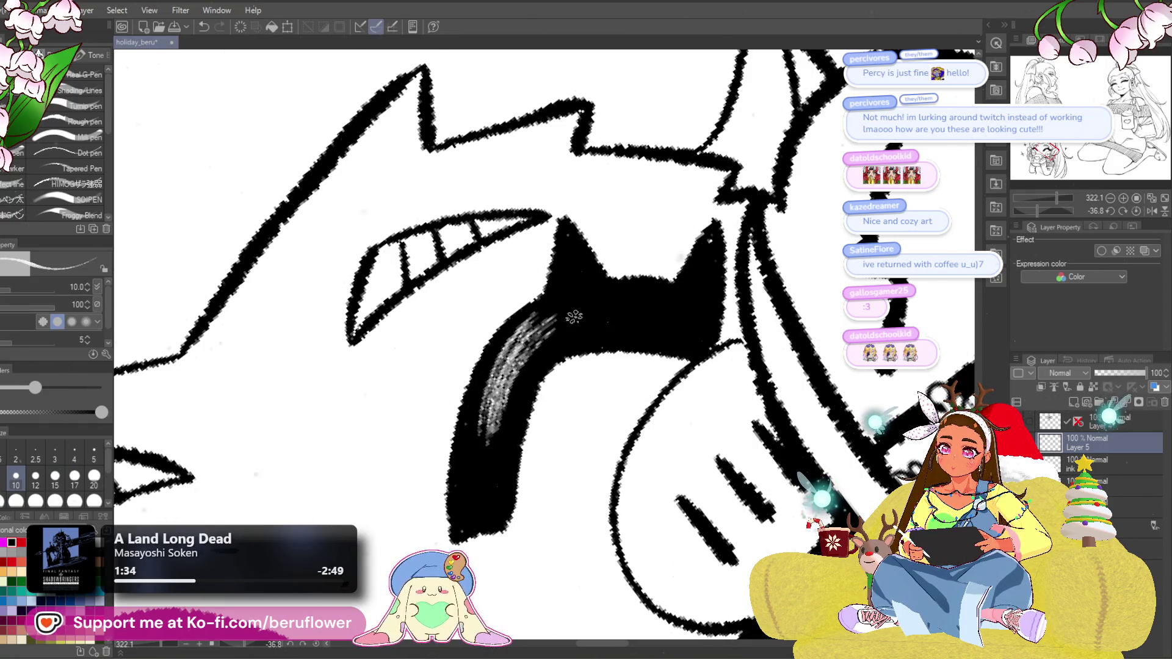
left_click_drag(504, 346, 493, 470)
mouse_move(511, 335)
left_mouse_down()
mouse_move(497, 416)
mouse_move(574, 321)
mouse_move(549, 336)
left_mouse_up()
left_click_drag(1038, 210, 1028, 211)
left_click_drag(526, 339, 476, 437)
left_click_drag(511, 374, 482, 430)
left_click_drag(540, 336, 498, 396)
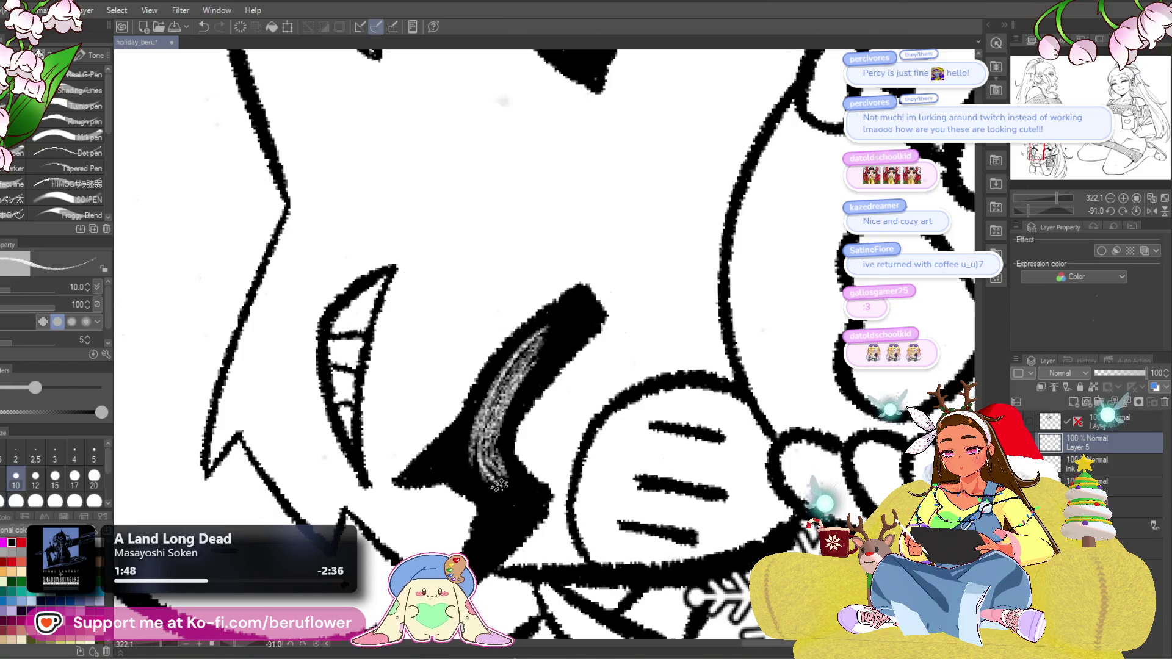
Reset the canvas rotation, look over the other eyelash, and fit the whole character in view.
scroll(611, 426, "down", 5)
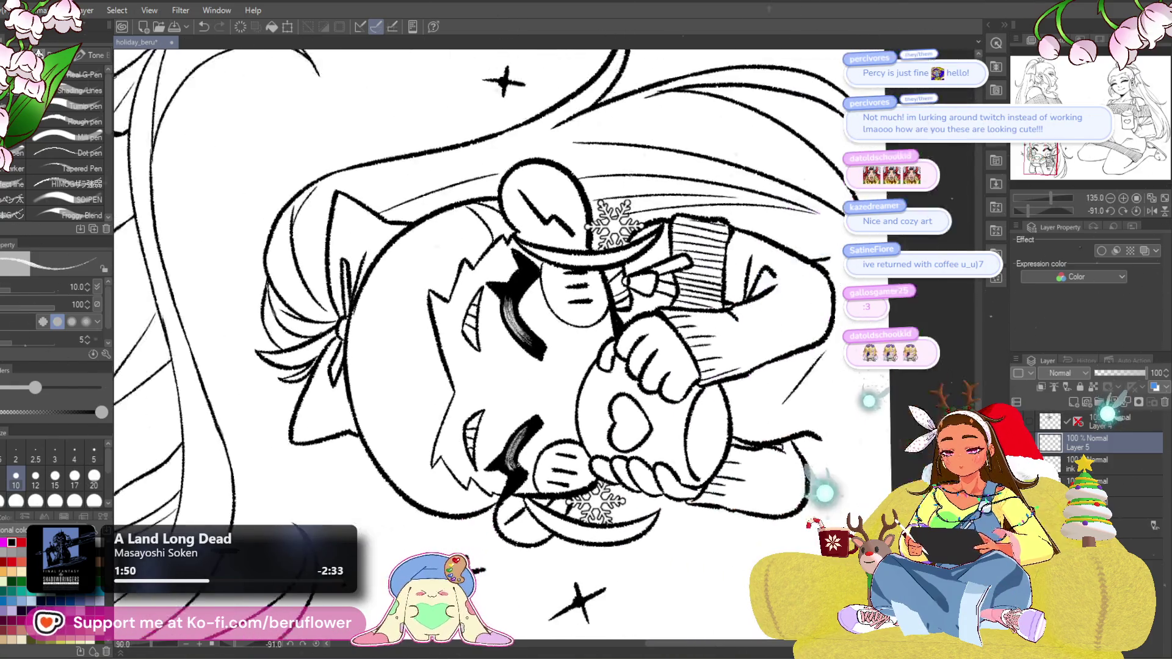
key("ctrl+at")
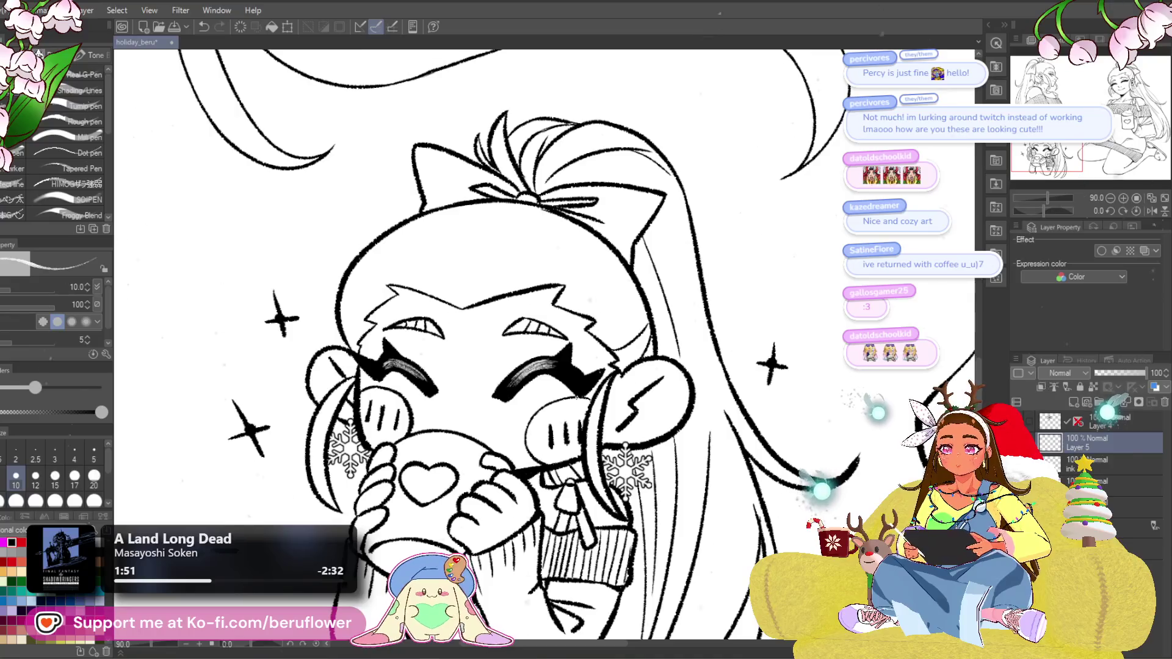
scroll(546, 377, "up", 4)
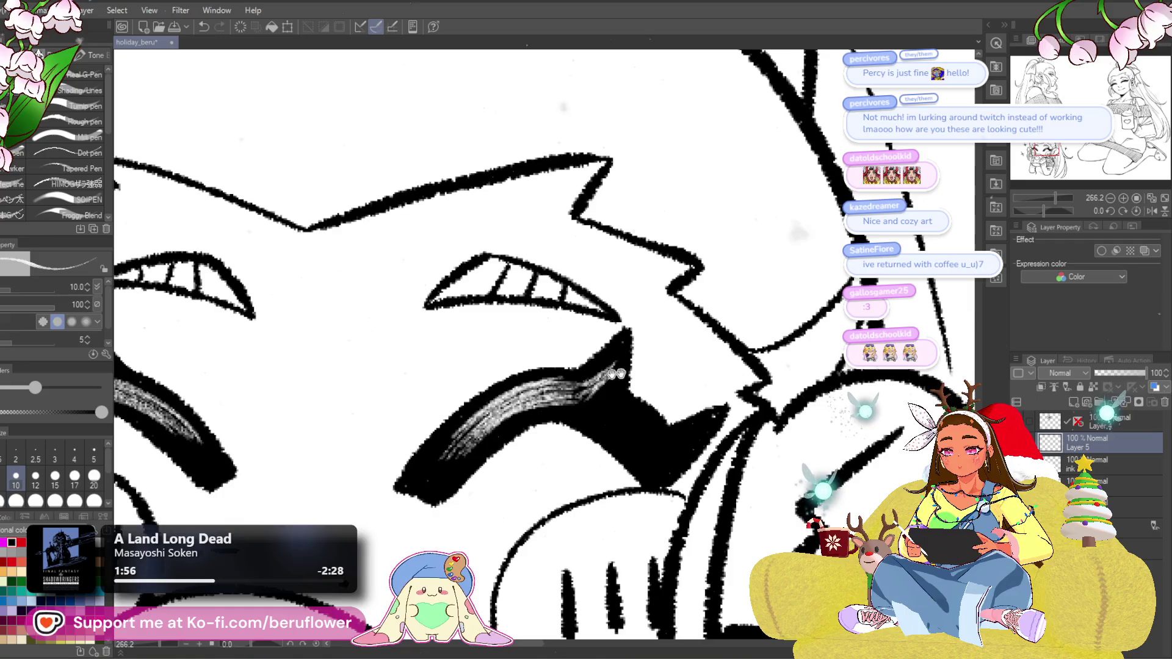
left_click_drag(590, 396, 582, 398)
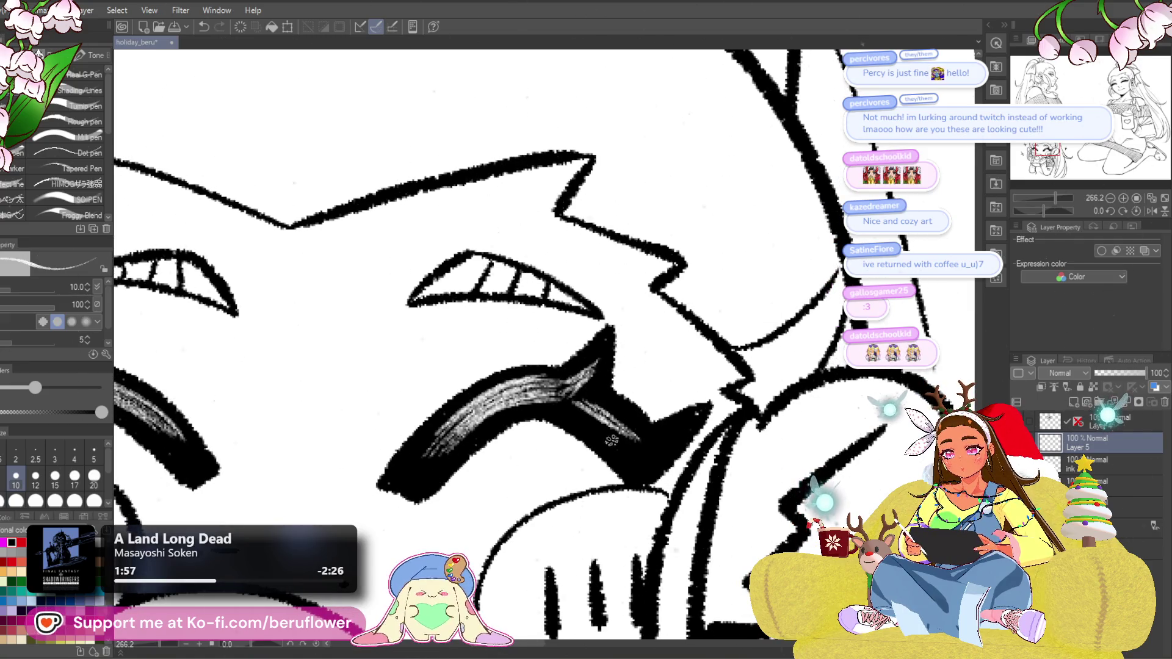
left_click_drag(638, 455, 637, 425)
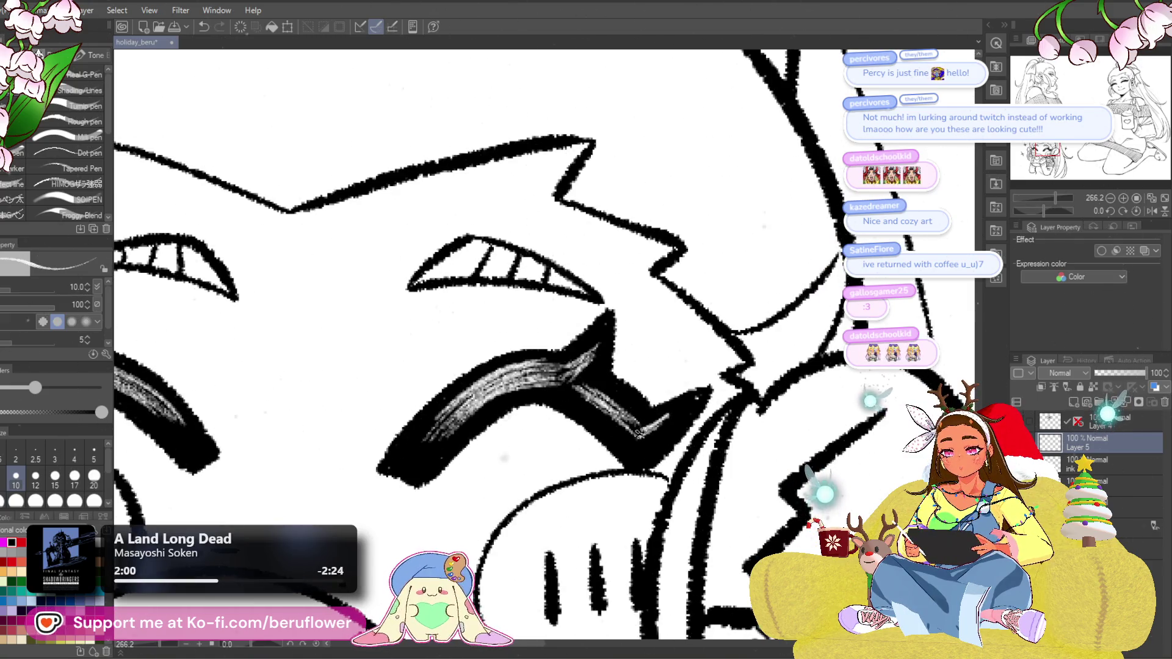
mouse_move(274, 426)
left_mouse_down()
mouse_move(664, 432)
mouse_move(612, 380)
mouse_move(653, 396)
left_mouse_up()
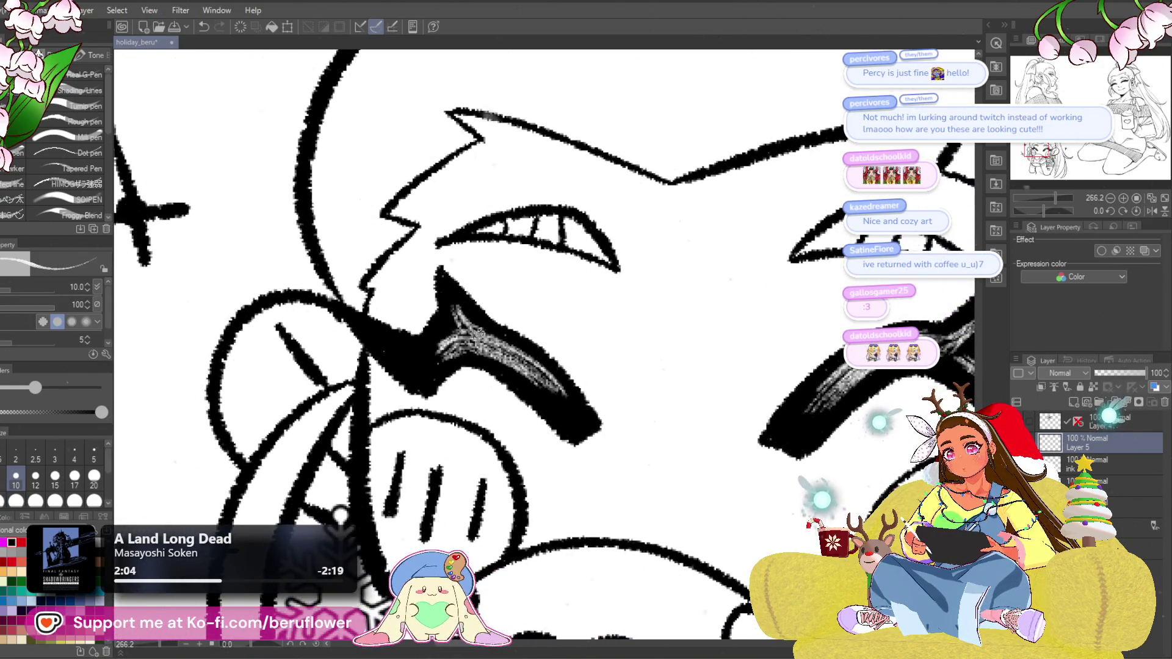
left_click_drag(440, 338, 458, 342)
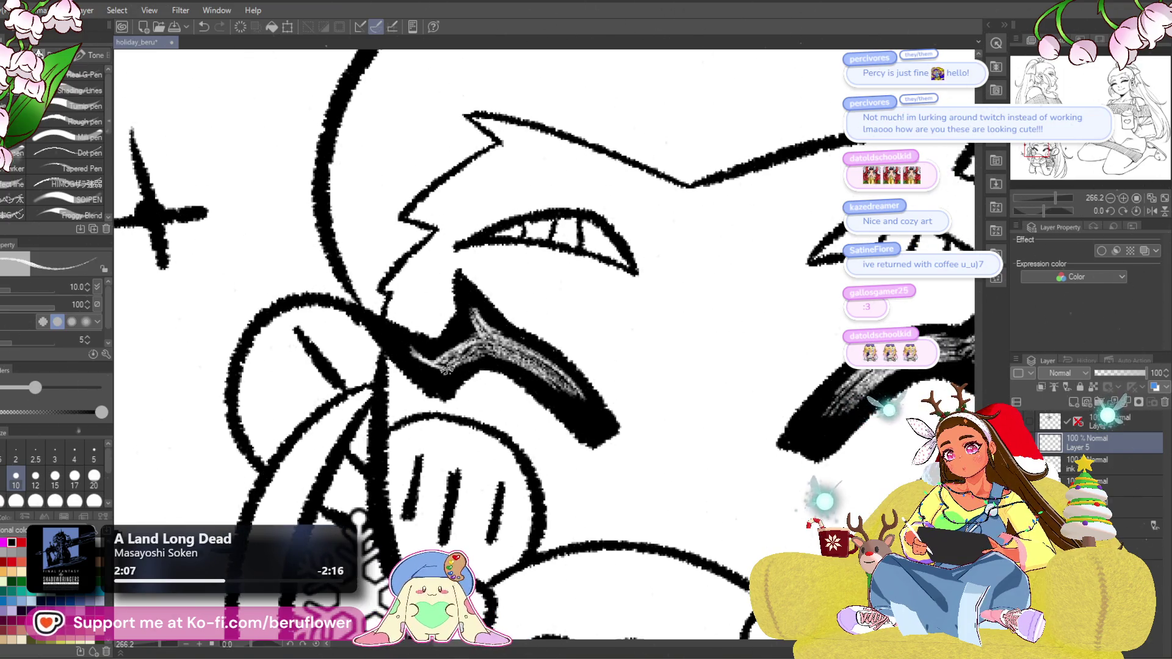
key("ctrl+0")
scroll(654, 455, "down", 1)
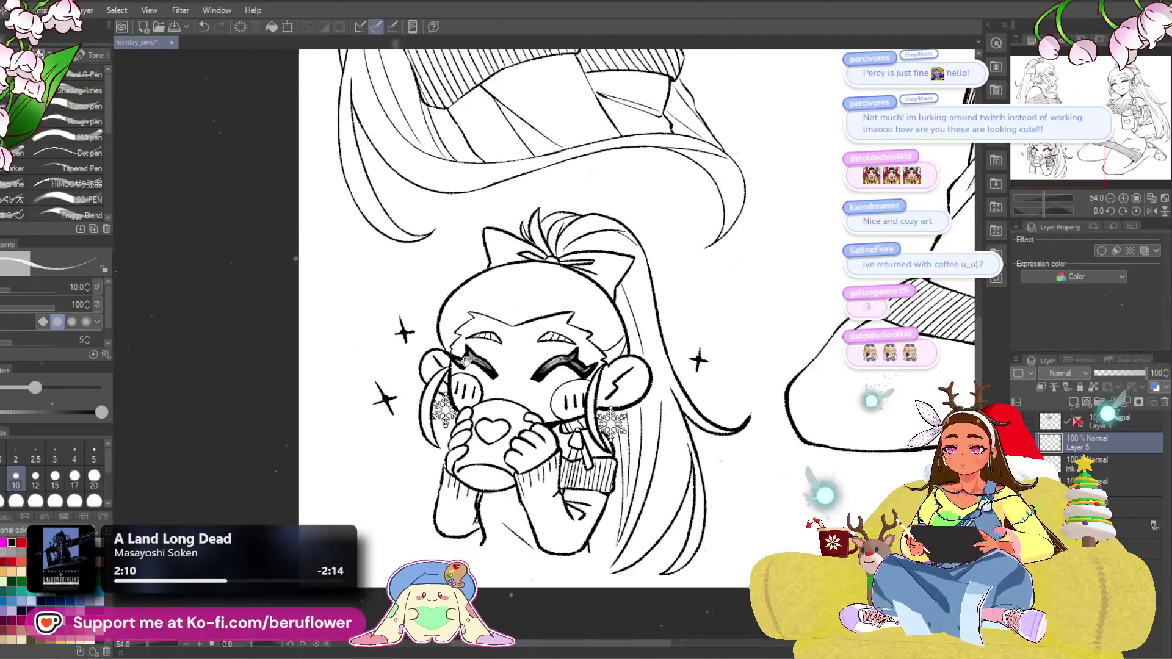
Rotate the canvas and paint white streaks into the front-view girl's eyelash.
left_click_drag(654, 454, 562, 455)
scroll(532, 438, "down", 3)
scroll(532, 439, "up", 4)
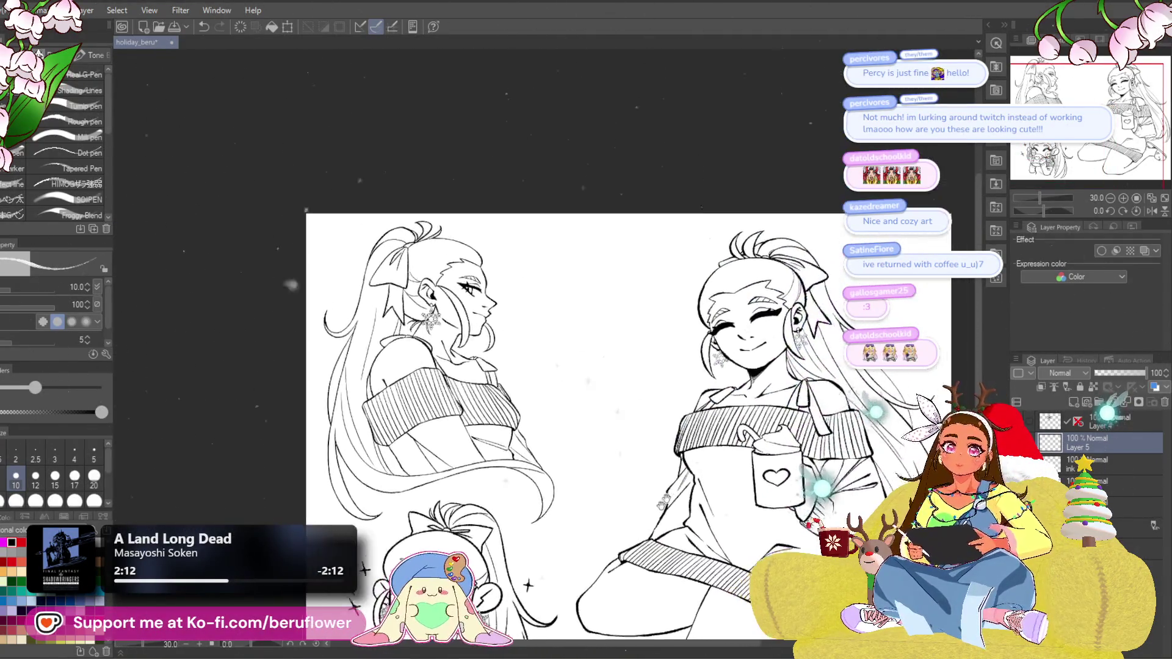
scroll(533, 438, "down", 3)
scroll(633, 333, "up", 3)
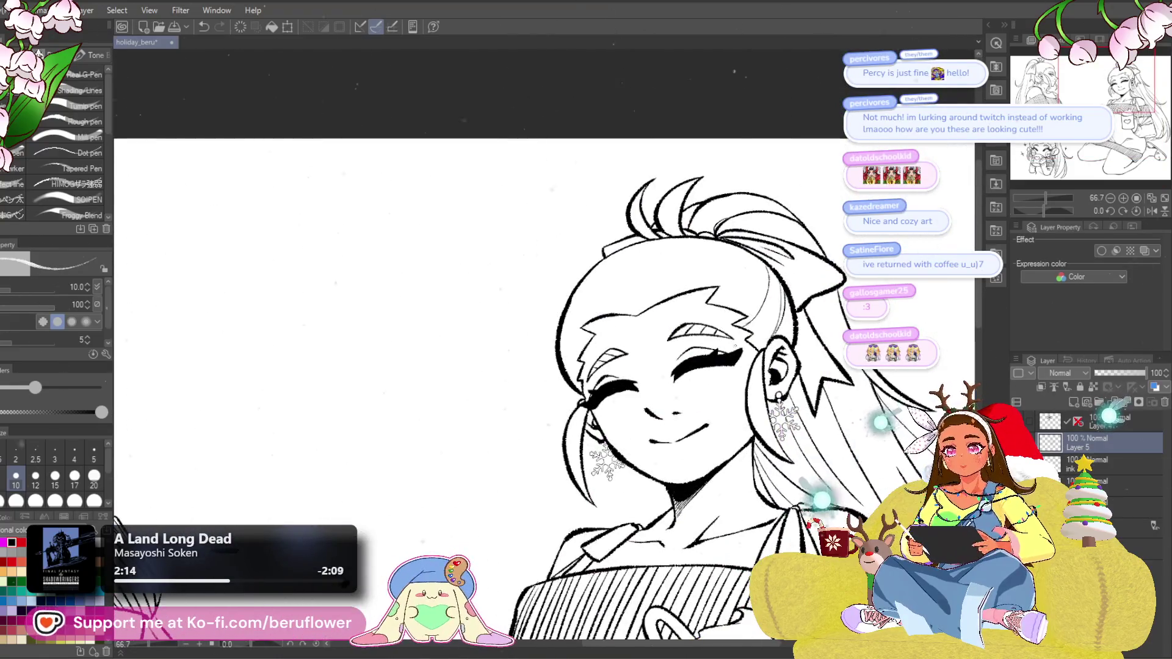
scroll(633, 332, "up", 5)
mouse_move(617, 338)
left_mouse_down()
mouse_move(729, 305)
mouse_move(690, 322)
mouse_move(741, 318)
mouse_move(722, 310)
mouse_move(646, 328)
mouse_move(654, 318)
left_mouse_up()
left_click_drag(1057, 209, 1036, 210)
left_click_drag(629, 328, 591, 379)
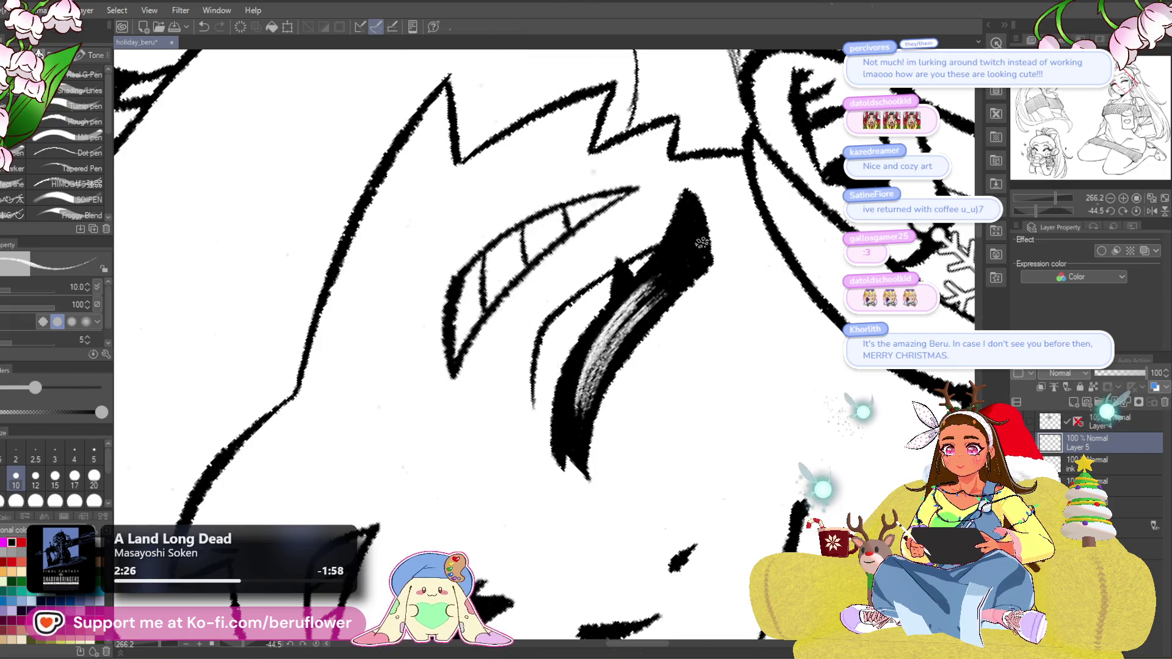
left_click_drag(702, 243, 689, 299)
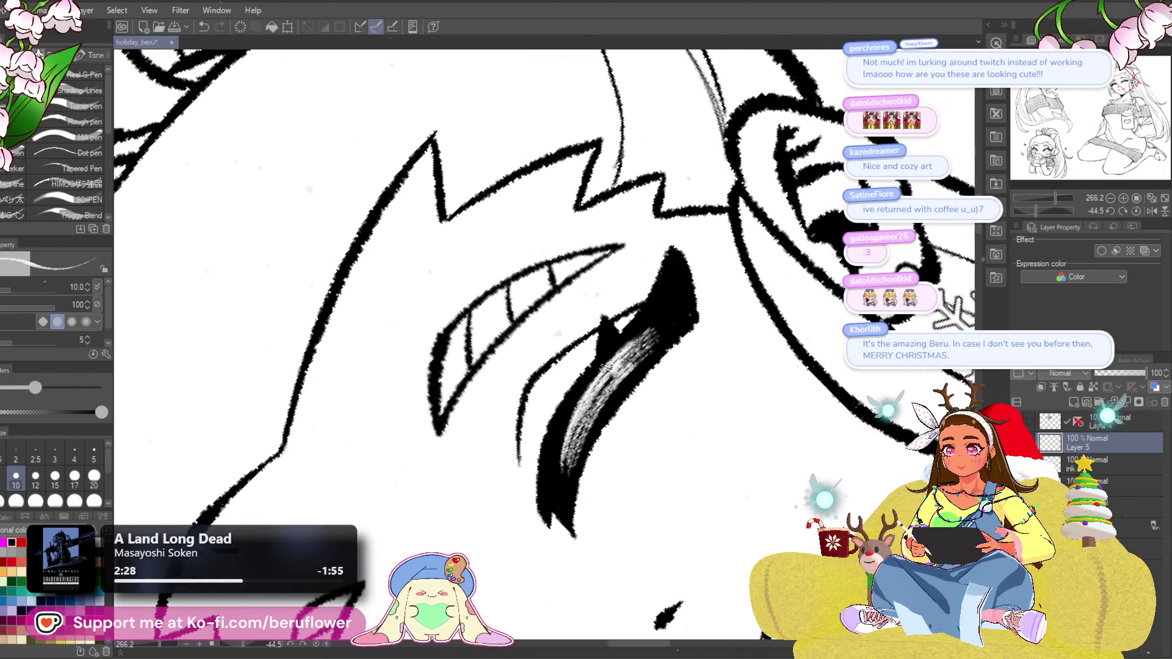
left_click_drag(609, 361, 613, 343)
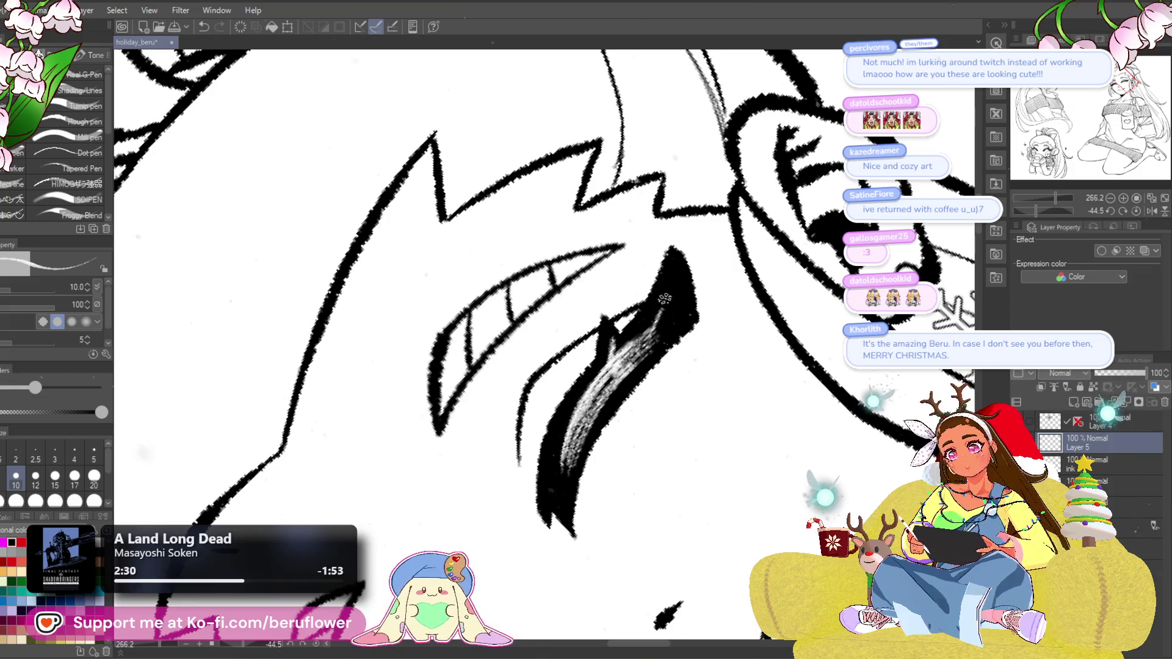
Add textured white highlights along the upper and lower lash strokes, then set the canvas upright.
scroll(626, 359, "down", 4)
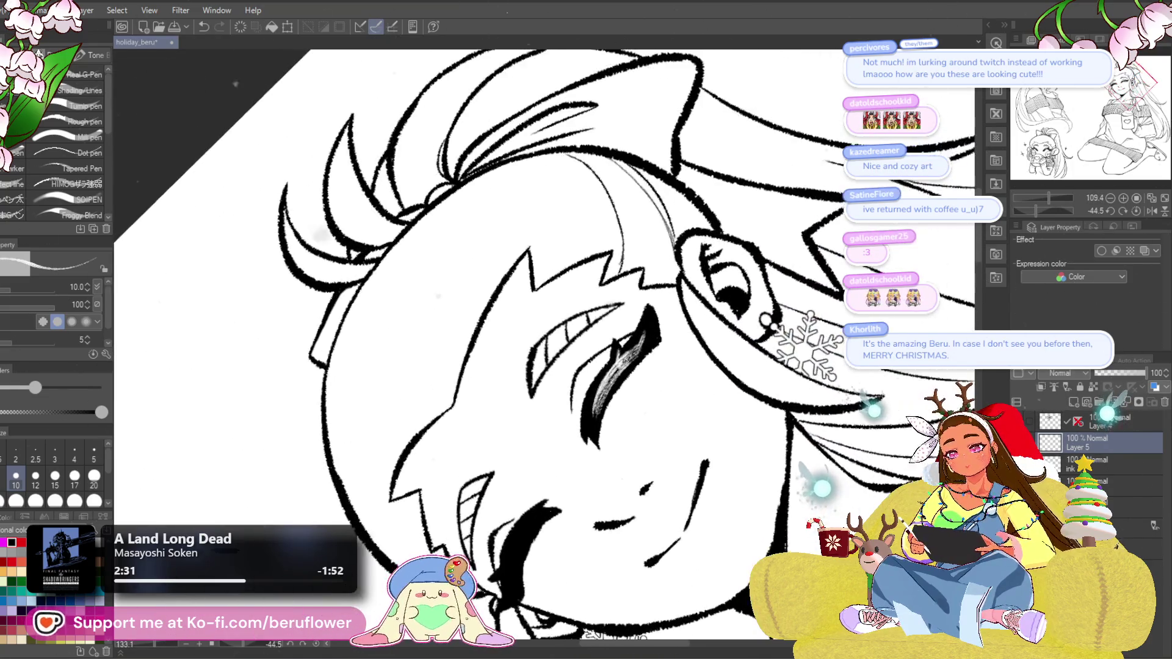
scroll(580, 369, "up", 2)
left_click_drag(583, 414, 588, 403)
mouse_move(586, 354)
left_mouse_down()
mouse_move(562, 427)
mouse_move(566, 363)
mouse_move(553, 428)
mouse_move(590, 345)
mouse_move(620, 319)
left_mouse_up()
mouse_move(537, 446)
left_mouse_down()
mouse_move(544, 436)
mouse_move(549, 484)
mouse_move(533, 529)
left_mouse_up()
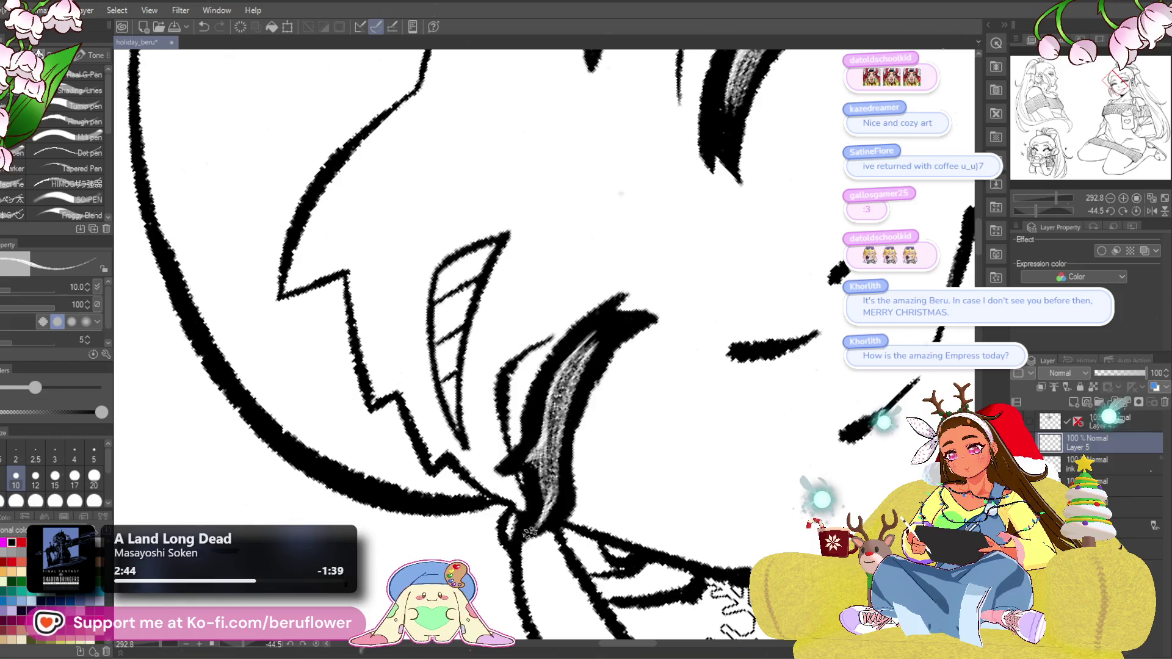
scroll(532, 511, "down", 5)
scroll(533, 516, "up", 6)
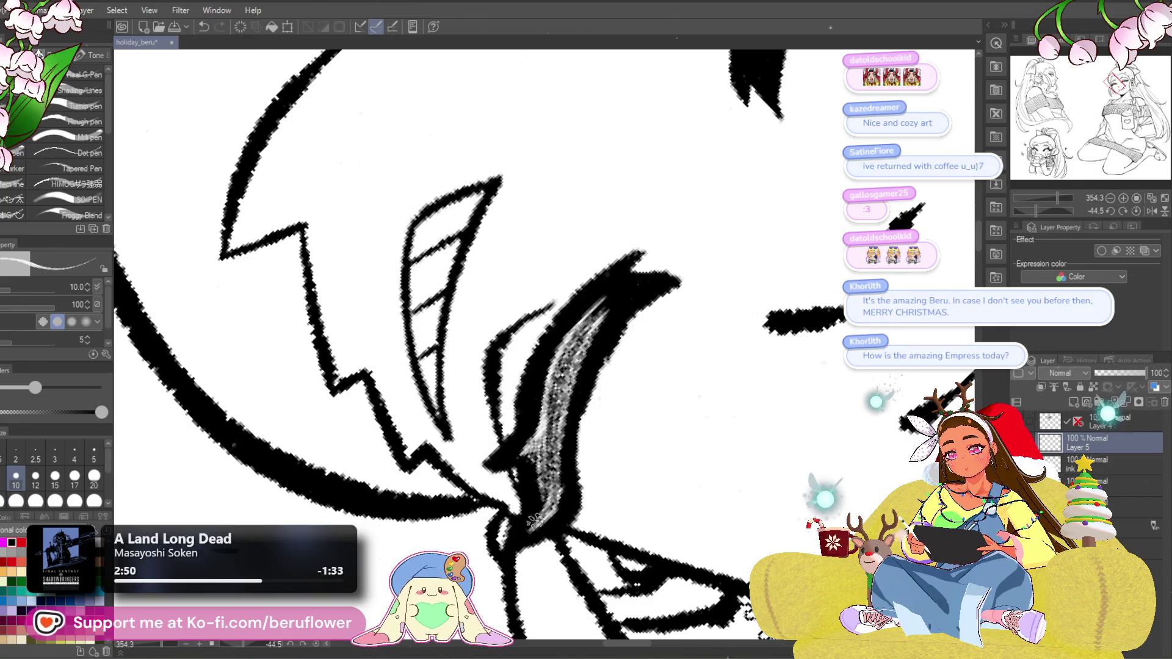
scroll(534, 513, "down", 8)
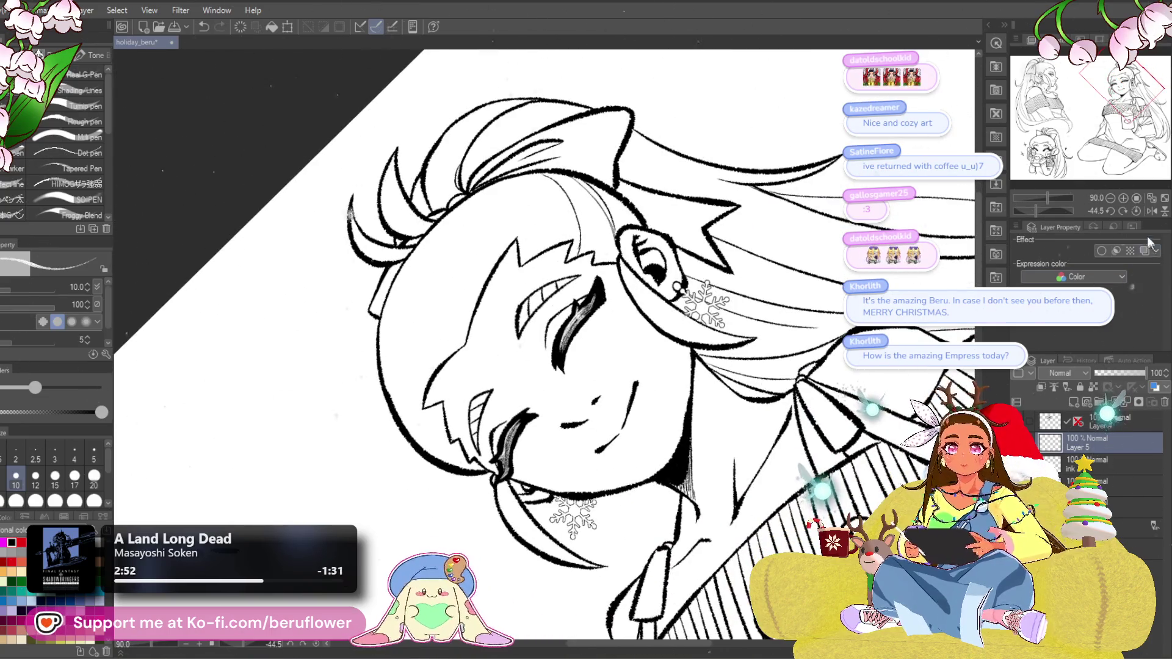
left_click(1137, 210)
scroll(503, 542, "down", 4)
scroll(503, 542, "up", 3)
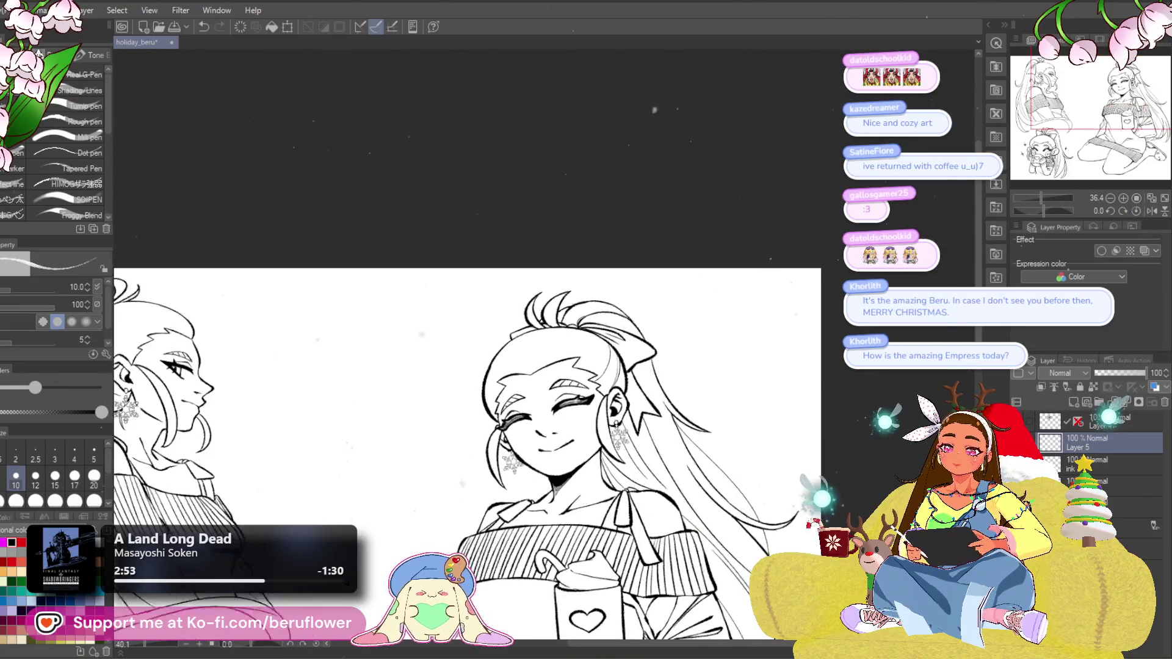
Rotate and zoom in on the side-view girl's eye for its lash highlight, then reset the rotation.
mouse_move(503, 542)
left_mouse_down()
mouse_move(610, 505)
mouse_move(615, 521)
mouse_move(683, 489)
left_mouse_up()
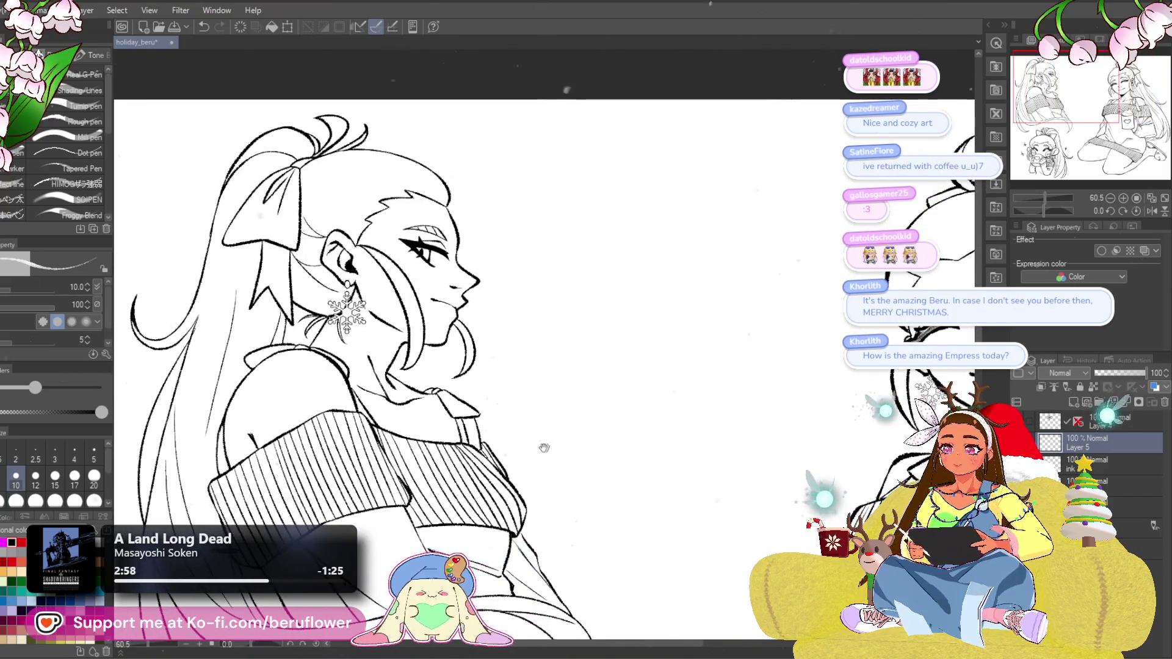
scroll(1062, 214, "up", 4)
left_click_drag(1046, 210, 1033, 211)
scroll(524, 367, "up", 3)
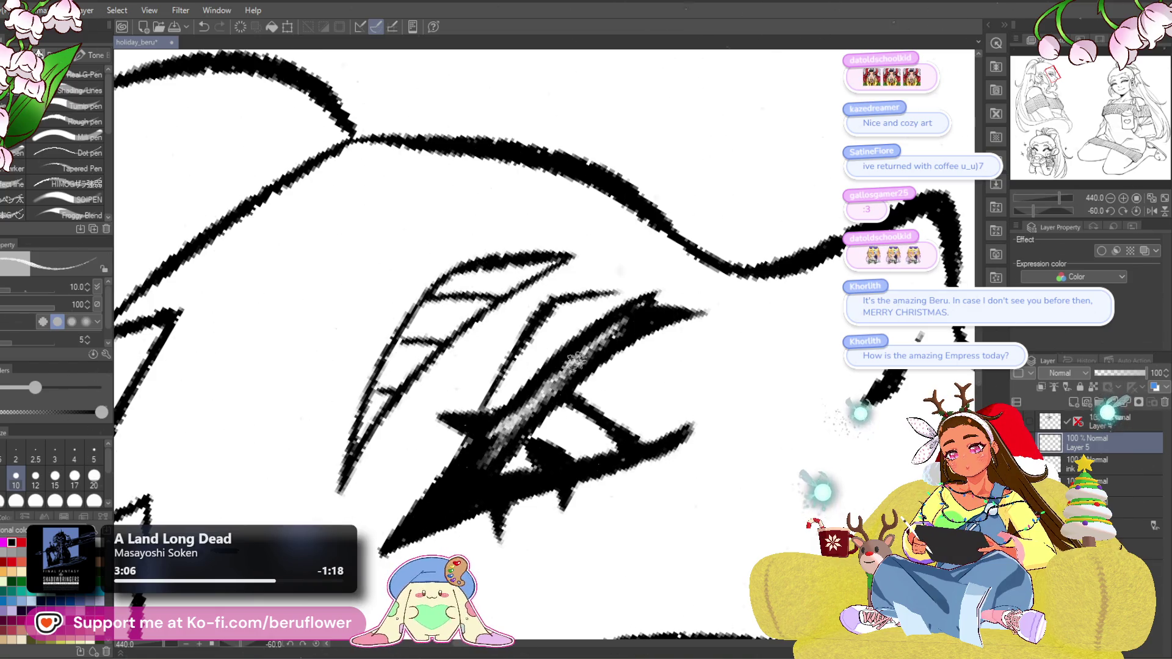
scroll(569, 365, "down", 3)
scroll(577, 396, "down", 3)
left_click(1135, 211)
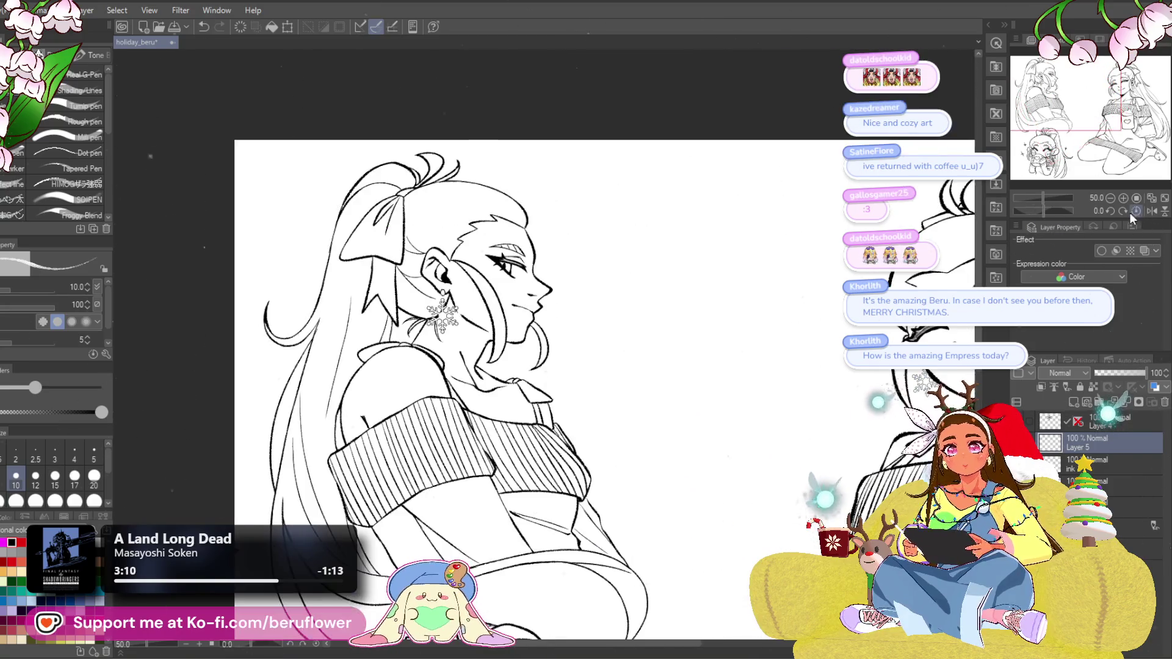
Reposition and zoom the view to frame both figures and their faces.
scroll(556, 473, "down", 2)
left_click_drag(759, 649, 669, 488)
scroll(578, 480, "up", 2)
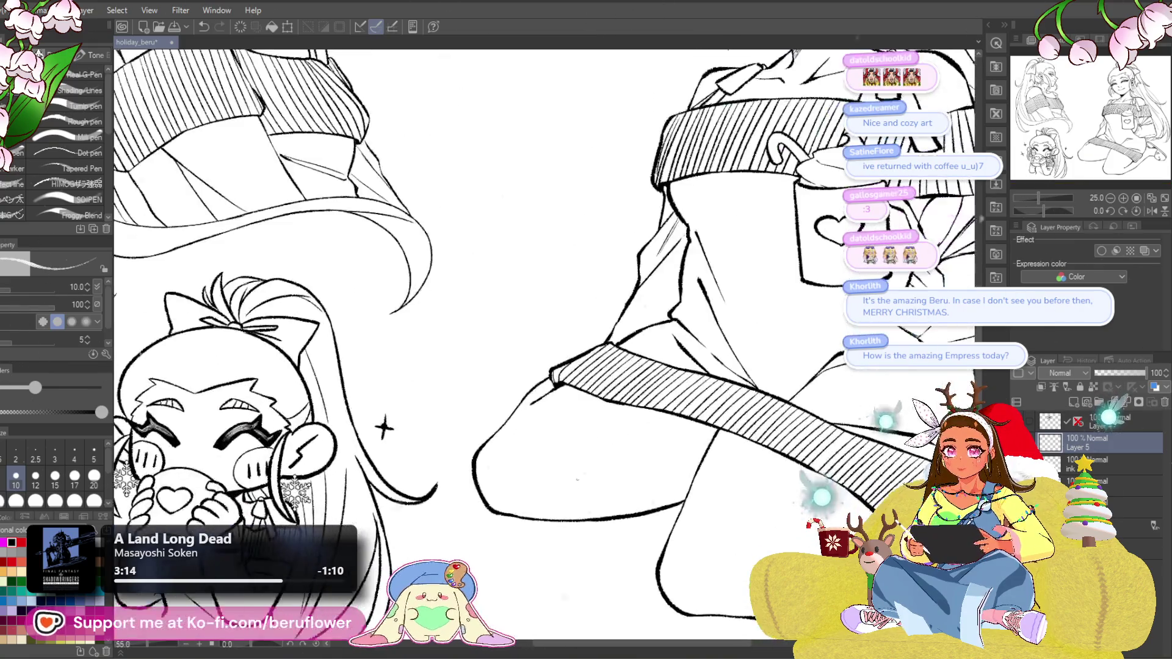
scroll(577, 480, "down", 1)
mouse_move(578, 480)
left_mouse_down()
mouse_move(606, 556)
mouse_move(762, 464)
left_mouse_up()
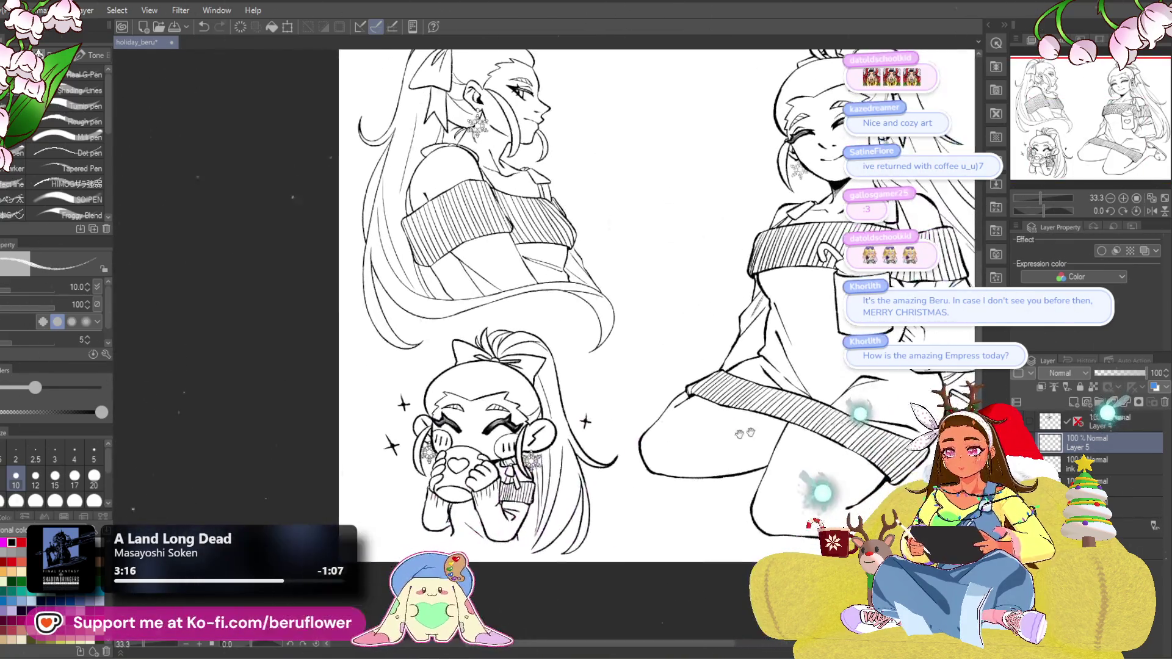
mouse_move(837, 310)
left_mouse_down()
mouse_move(816, 330)
mouse_move(779, 330)
left_mouse_up()
scroll(779, 330, "up", 5)
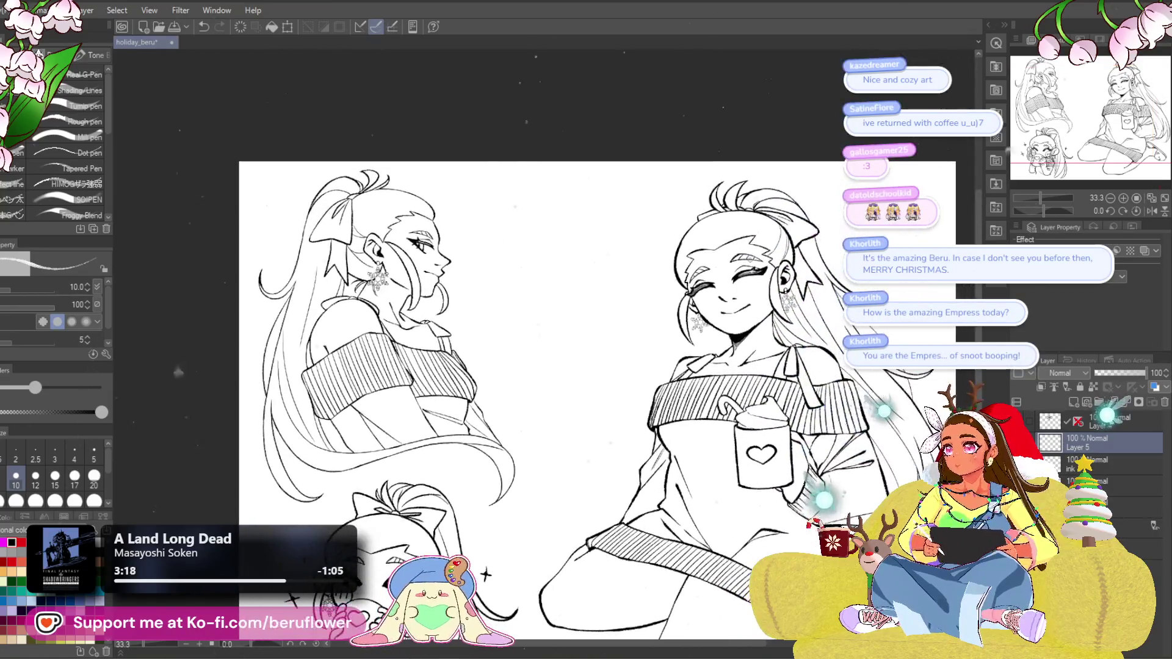
mouse_move(598, 375)
left_mouse_down()
mouse_move(610, 408)
mouse_move(643, 362)
left_mouse_up()
scroll(643, 365, "down", 5)
Zoom out and pan to review the whole inked page with all three figures.
left_click_drag(224, 256, 328, 326)
scroll(328, 326, "up", 5)
scroll(327, 326, "down", 2)
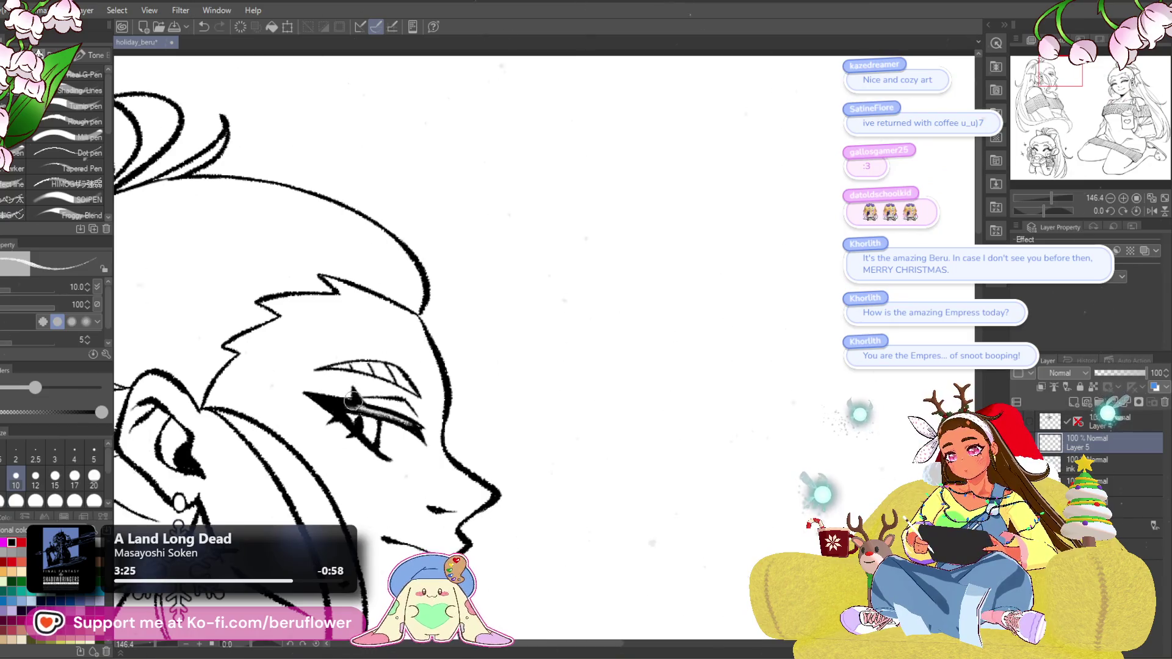
scroll(328, 326, "down", 3)
mouse_move(455, 651)
left_mouse_down()
mouse_move(432, 481)
mouse_move(451, 486)
left_mouse_up()
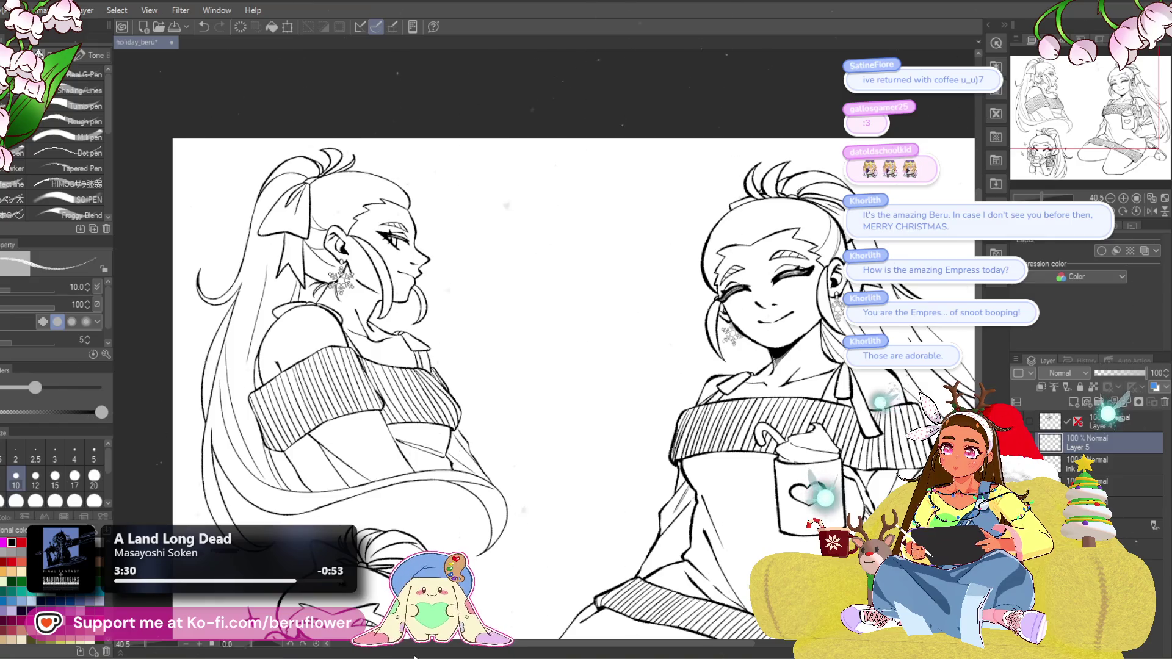
left_click_drag(537, 528, 551, 473)
mouse_move(535, 558)
left_mouse_down()
mouse_move(482, 531)
mouse_move(501, 476)
left_mouse_up()
key("ctrl+minus")
scroll(545, 373, "up", 2)
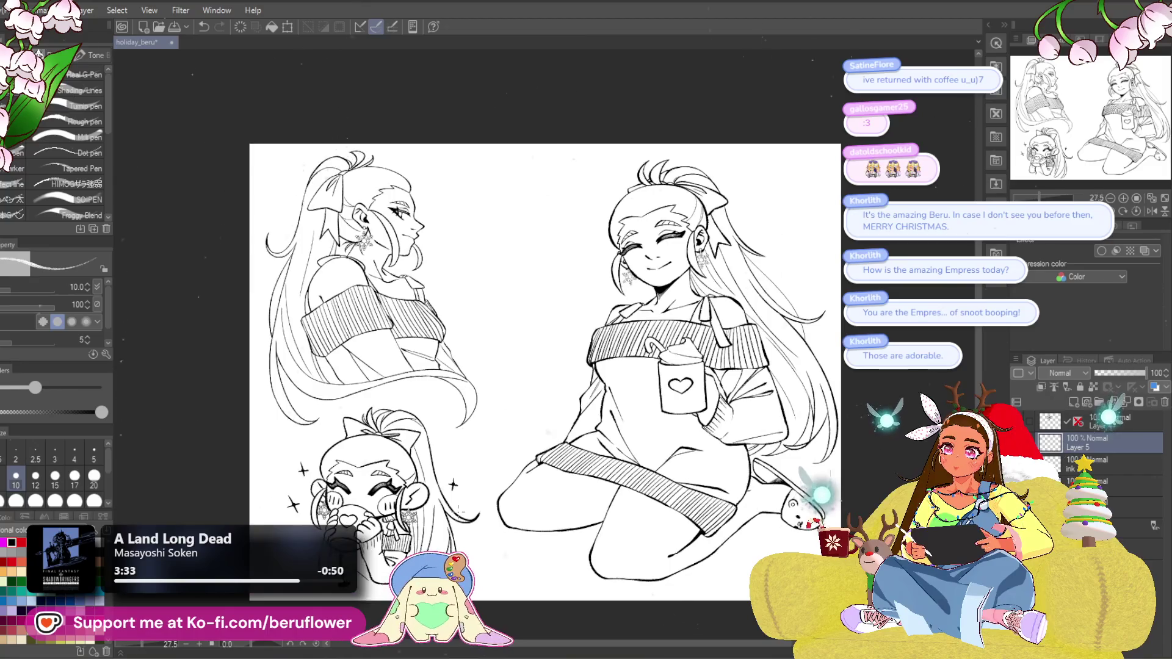
left_click_drag(460, 553, 483, 575)
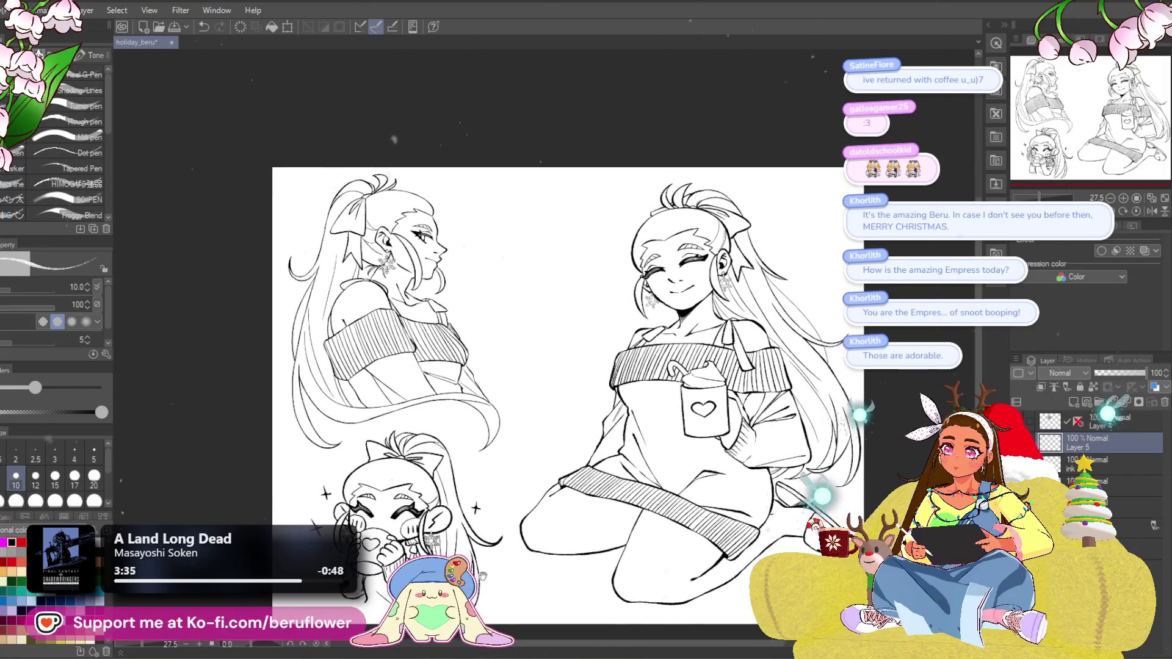
mouse_move(494, 523)
left_mouse_down()
mouse_move(483, 465)
mouse_move(451, 445)
left_mouse_up()
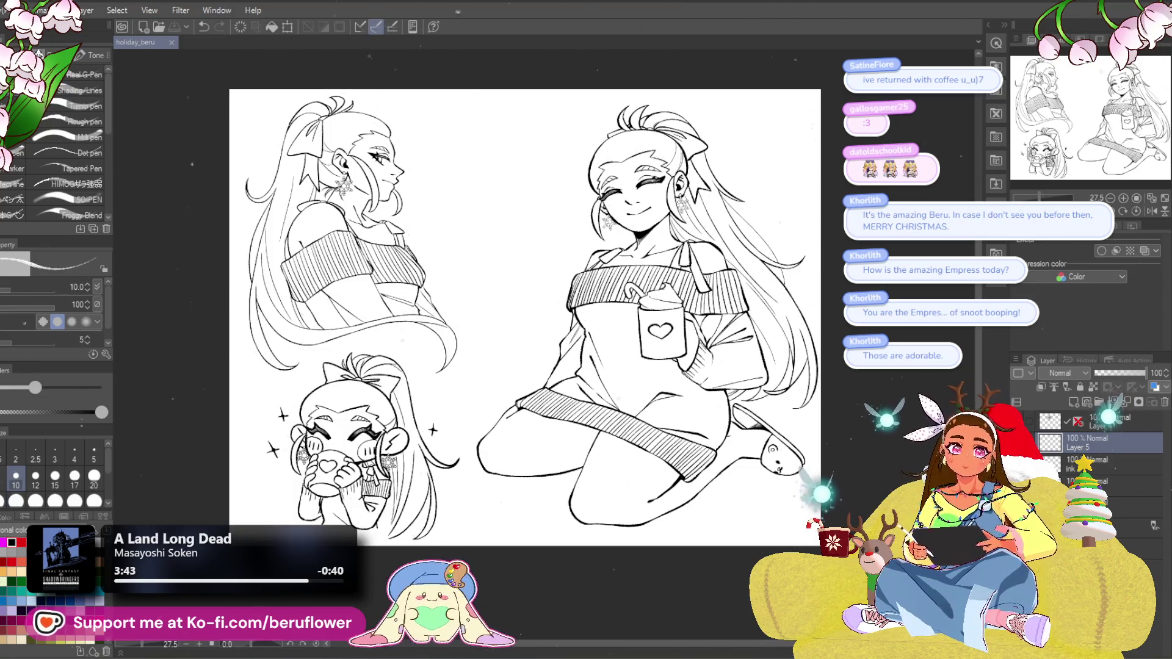
left_click(1099, 508)
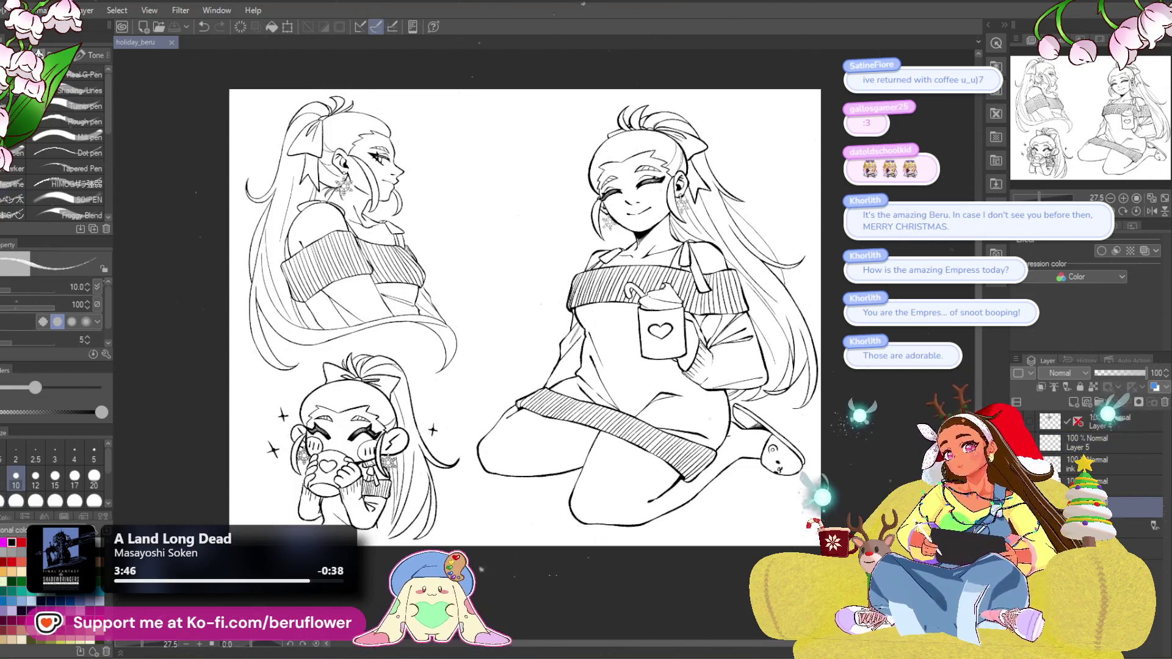
With a larger brush, draw a black heart beside the front-view girl's head, undoing failed attempts.
scroll(611, 161, "up", 5)
left_click_drag(377, 117, 602, 218)
key("bracketright")
key("bracketright")
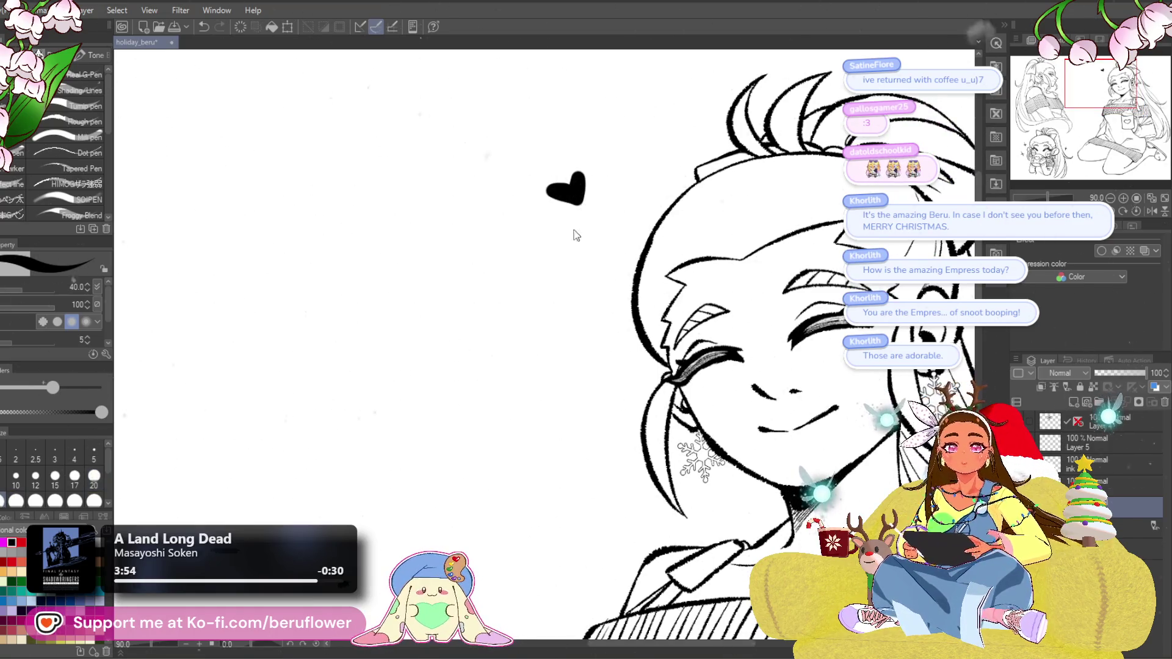
key("ctrl+z")
left_click_drag(570, 182, 574, 192)
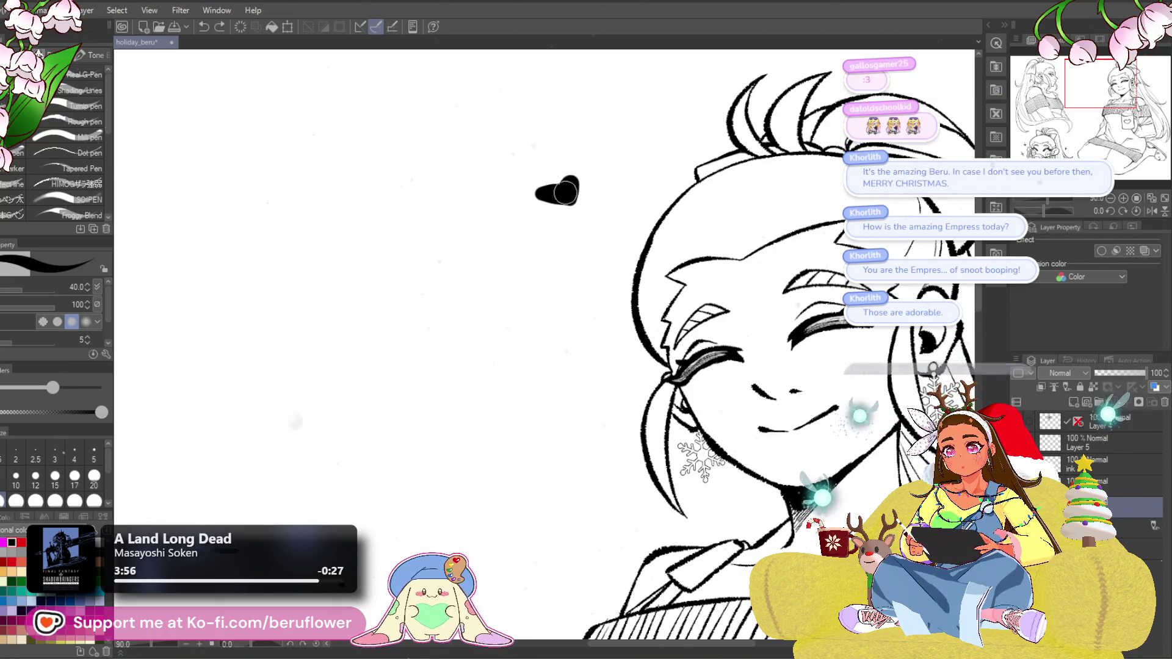
mouse_move(576, 359)
left_mouse_down()
mouse_move(560, 304)
mouse_move(566, 398)
left_mouse_up()
key("ctrl+z")
mouse_move(512, 241)
left_mouse_down()
mouse_move(561, 240)
mouse_move(550, 215)
mouse_move(533, 247)
mouse_move(540, 256)
mouse_move(584, 168)
left_mouse_up()
Try a second heart left of the face, undo it, and pan across the drawing.
mouse_move(499, 321)
left_mouse_down()
mouse_move(513, 305)
mouse_move(492, 309)
mouse_move(514, 304)
left_mouse_up()
key("ctrl+0")
scroll(507, 305, "up", 5)
key("ctrl+z")
key("ctrl+z")
mouse_move(699, 358)
left_mouse_down()
mouse_move(588, 296)
mouse_move(593, 382)
left_mouse_up()
scroll(391, 321, "down", 3)
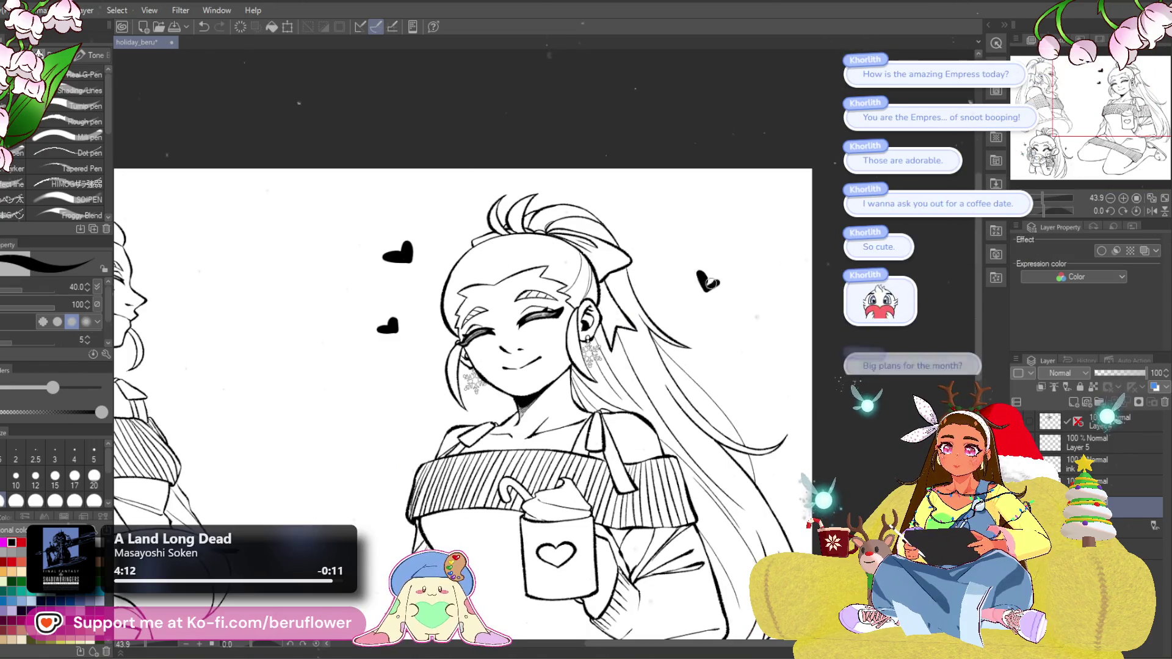
scroll(703, 278, "down", 3)
scroll(714, 478, "up", 2)
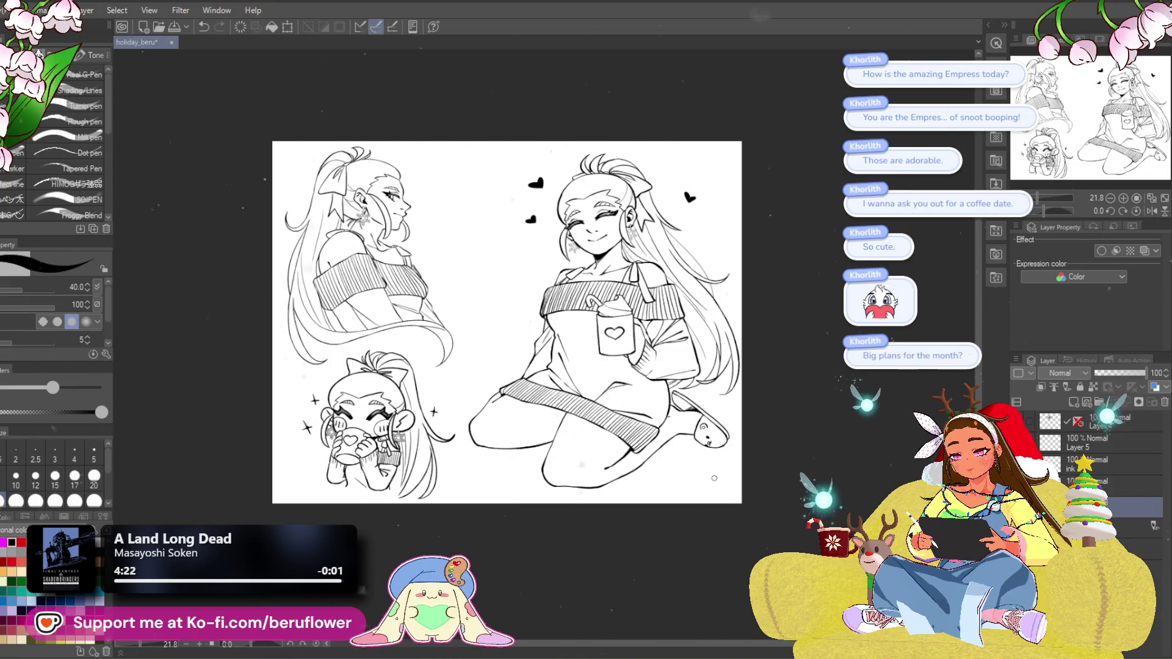
Centre the page and save the drawing as holiday_beru with Ctrl+S.
mouse_move(772, 526)
left_mouse_down()
mouse_move(815, 542)
mouse_move(799, 530)
mouse_move(778, 550)
left_mouse_up()
key("ctrl+s")
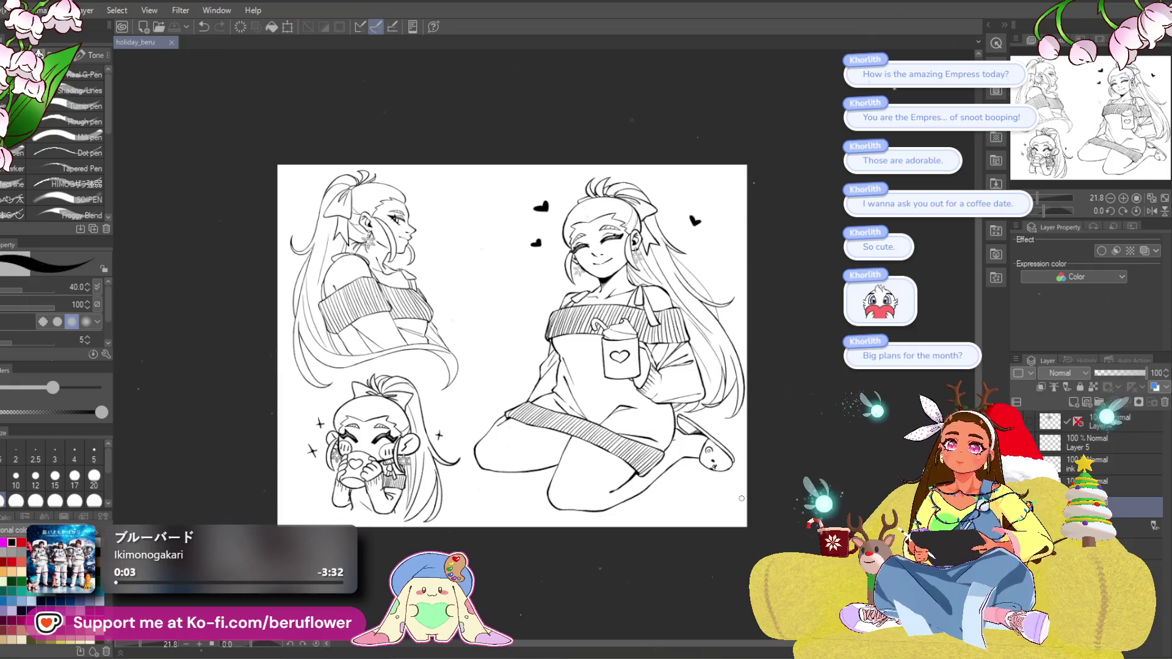
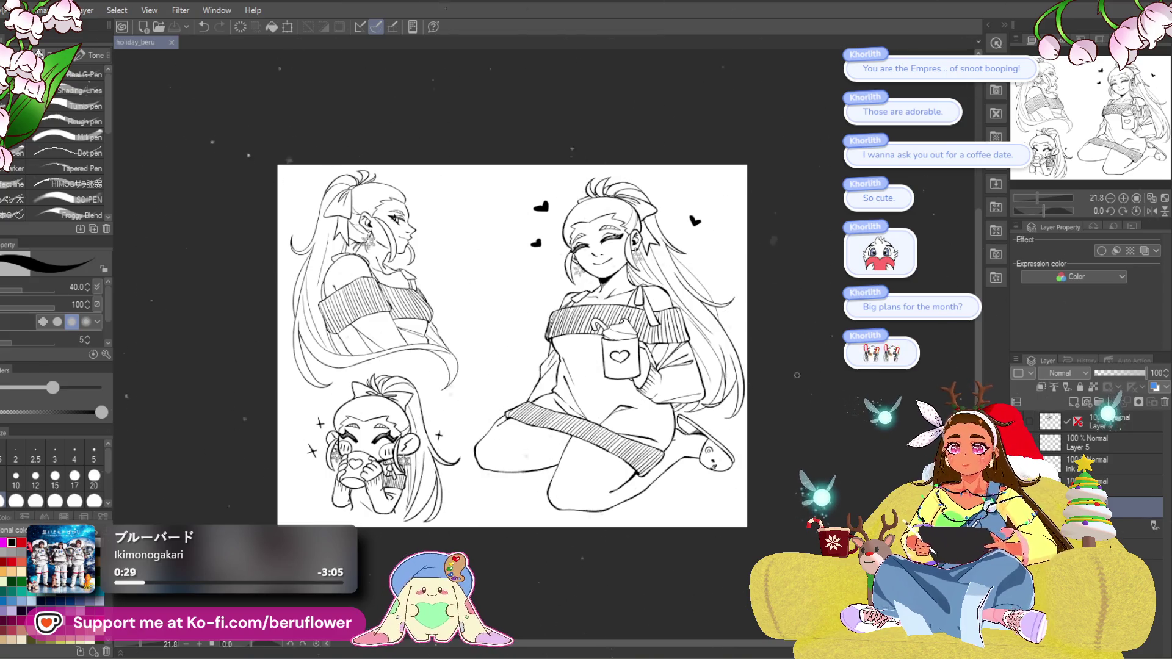
Select Layer 4 and reveal its black snowflake drawing.
scroll(353, 252, "up", 2)
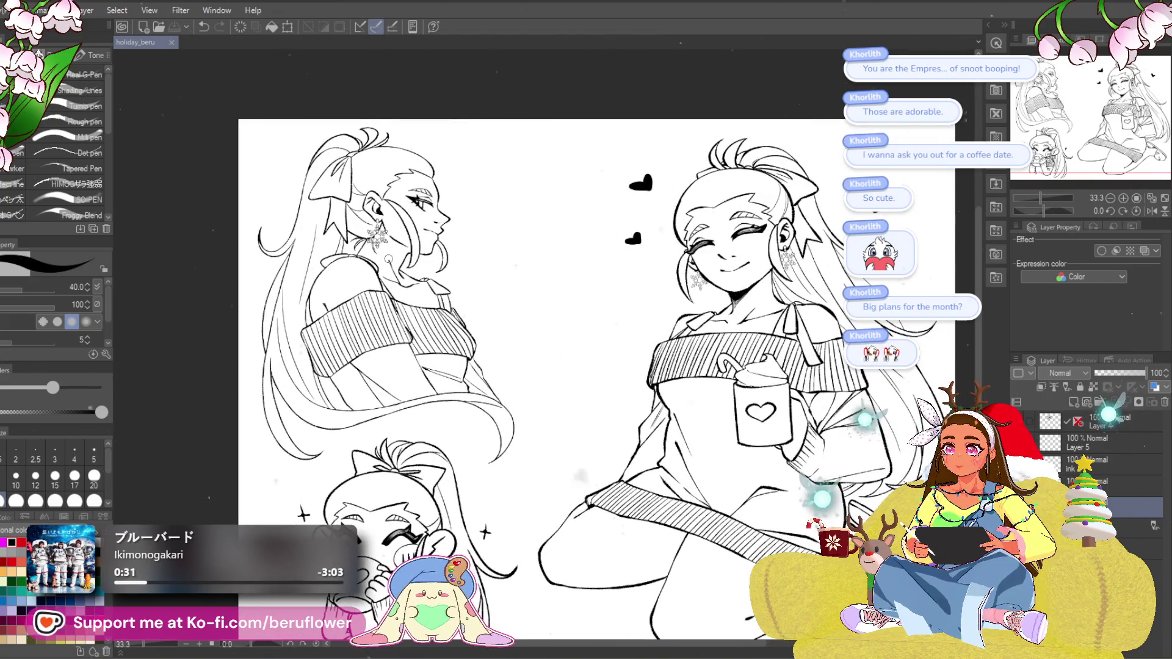
scroll(389, 259, "up", 2)
scroll(388, 259, "down", 2)
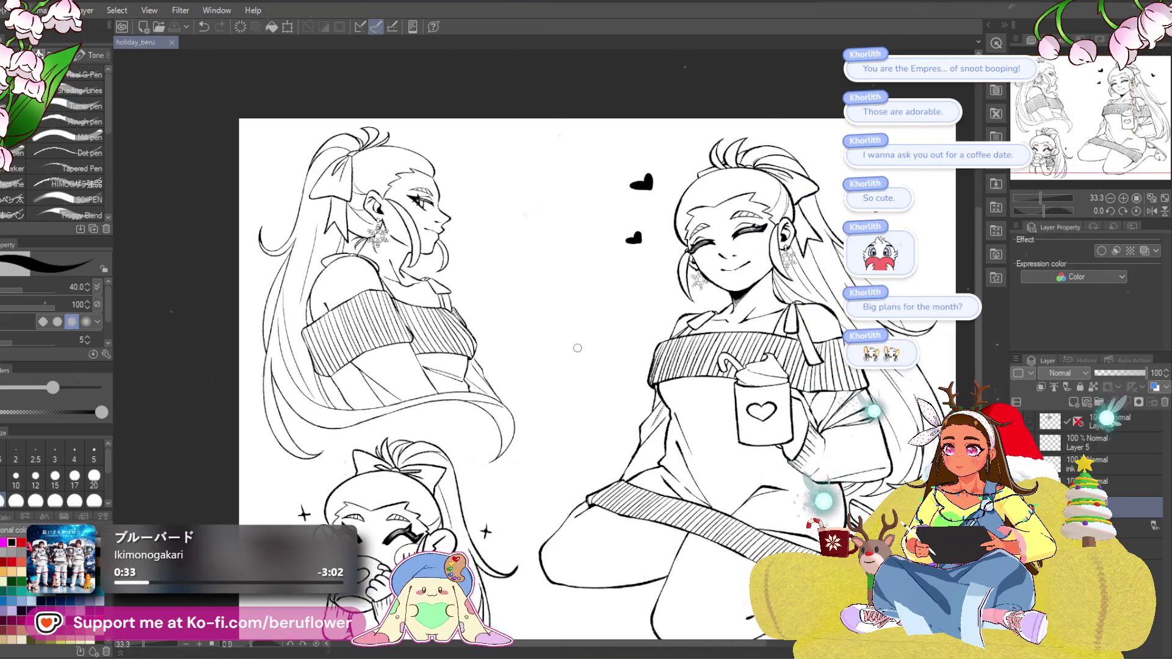
scroll(373, 255, "up", 4)
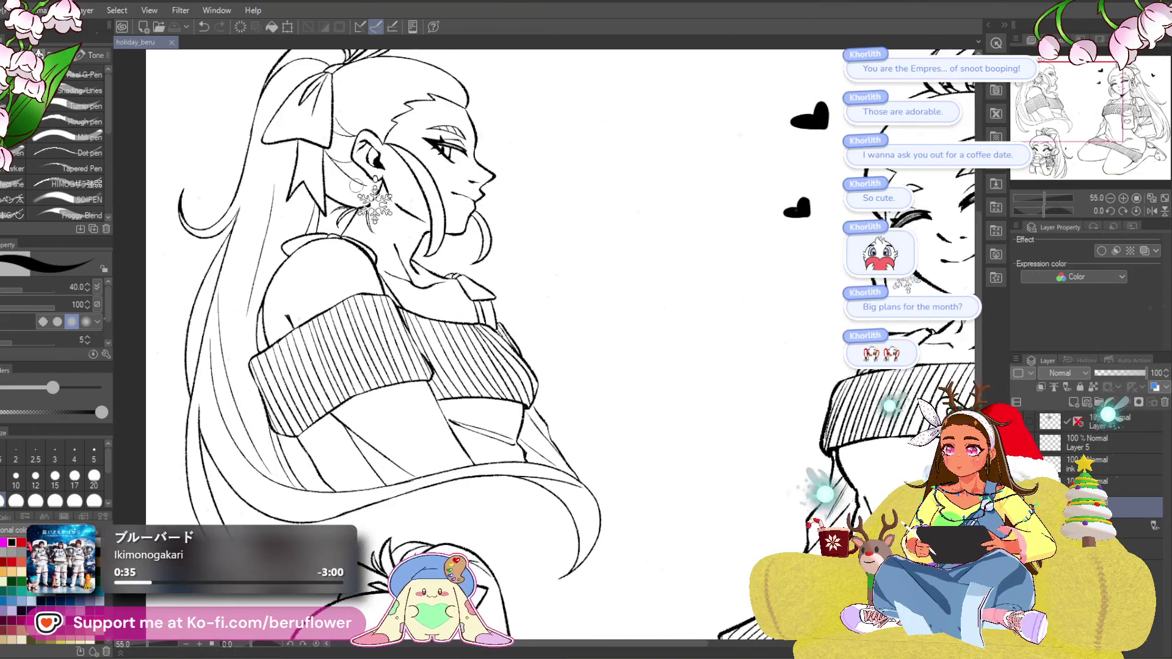
scroll(356, 187, "down", 5)
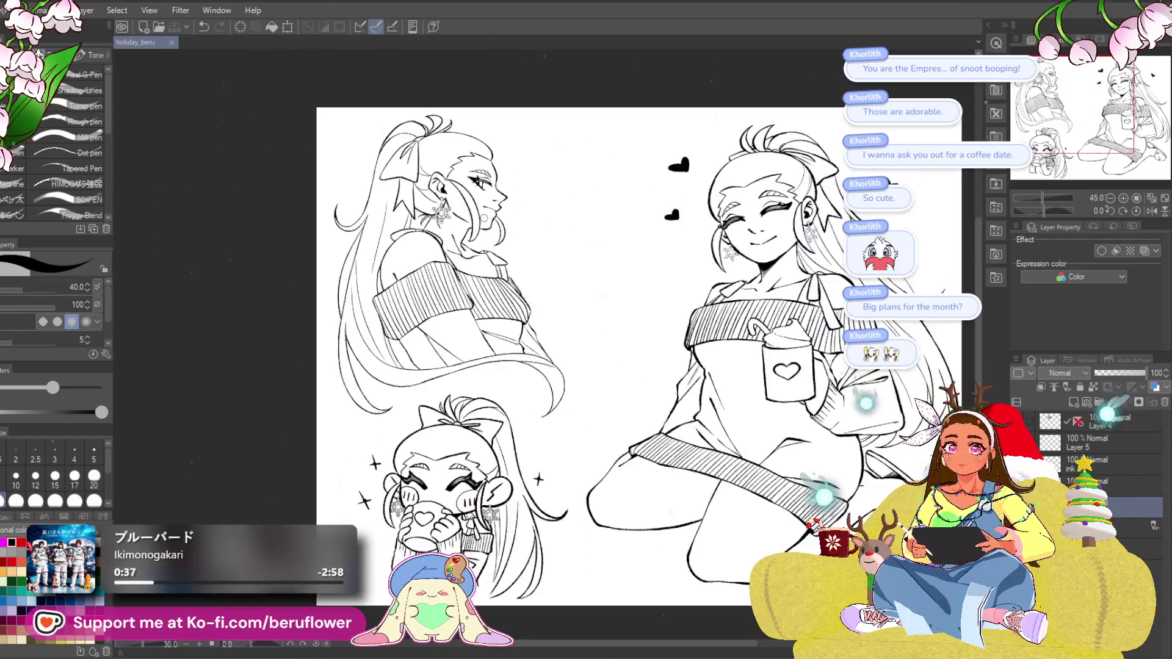
scroll(665, 285, "up", 2)
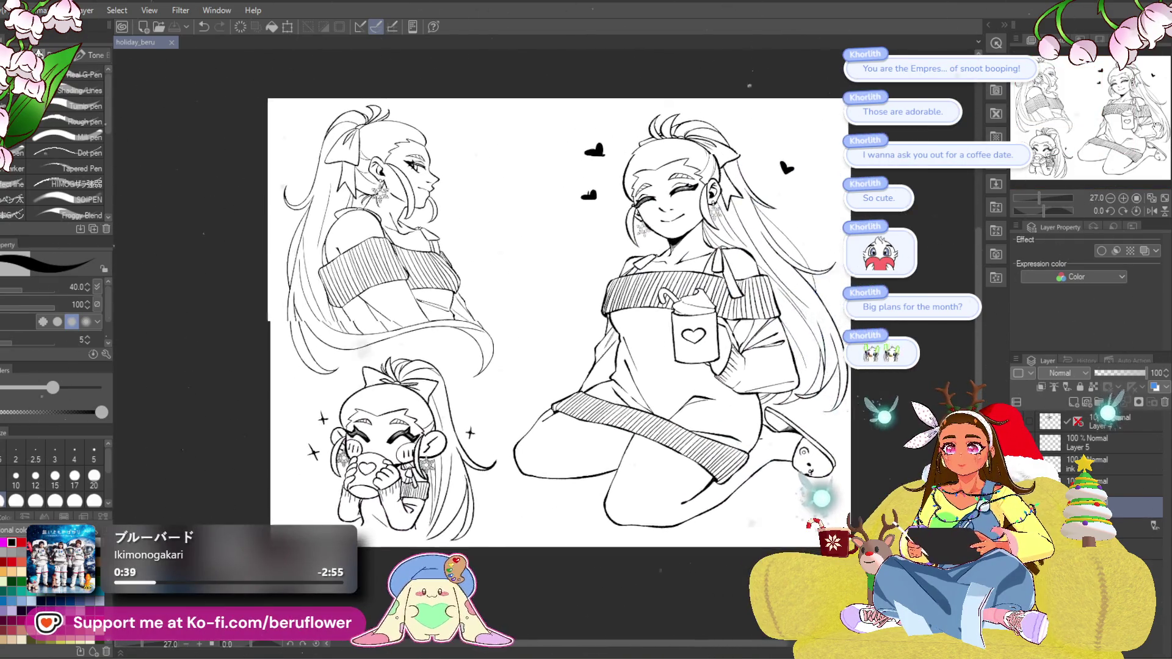
scroll(792, 278, "up", 2)
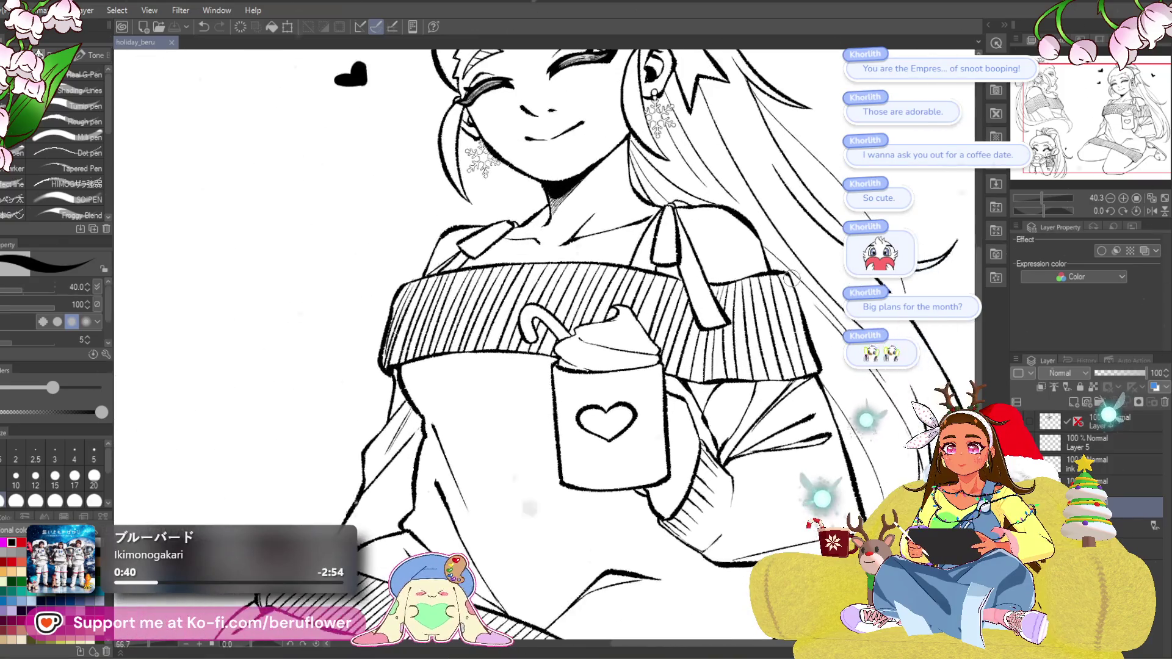
scroll(792, 278, "down", 2)
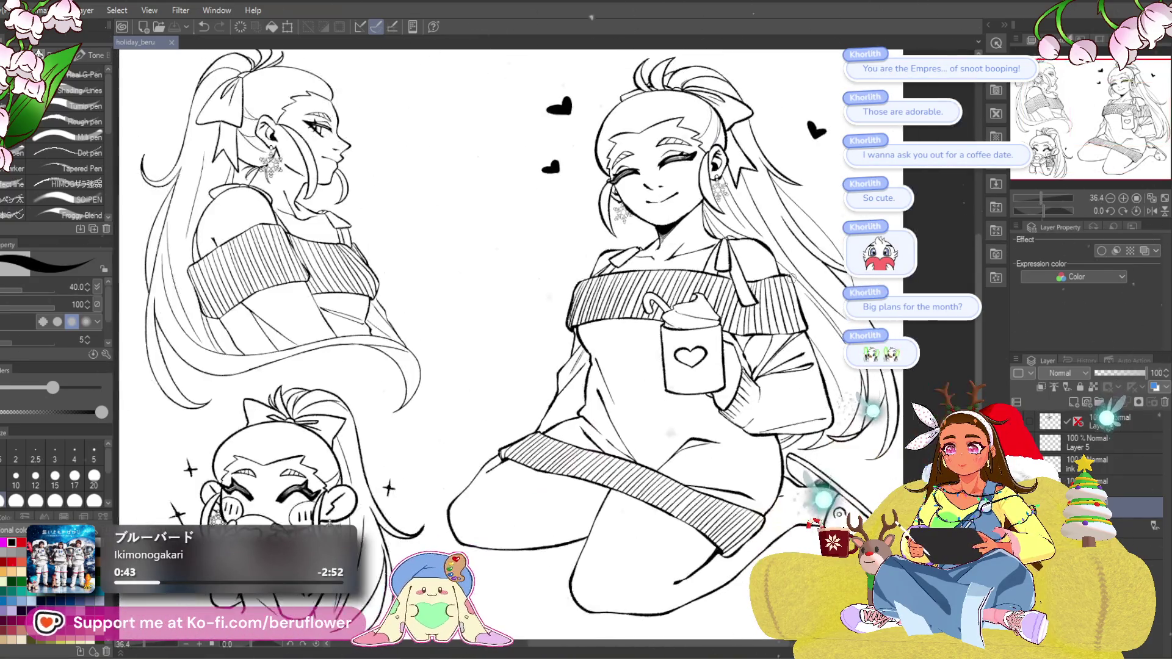
scroll(792, 278, "down", 3)
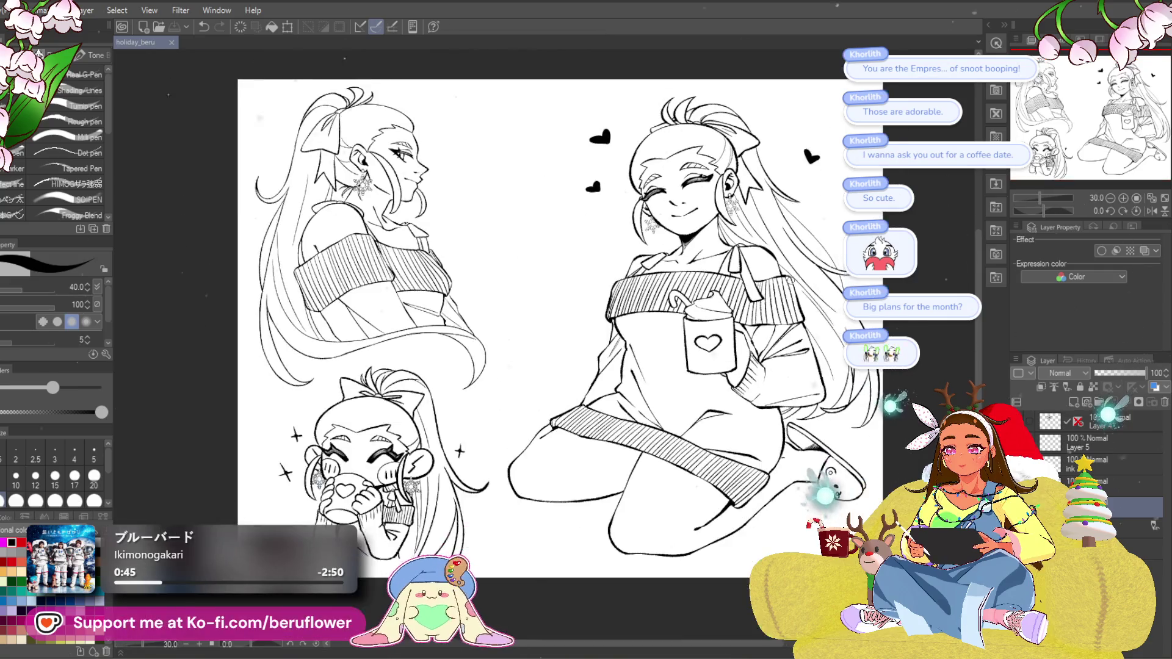
scroll(791, 278, "up", 1)
scroll(791, 280, "up", 1)
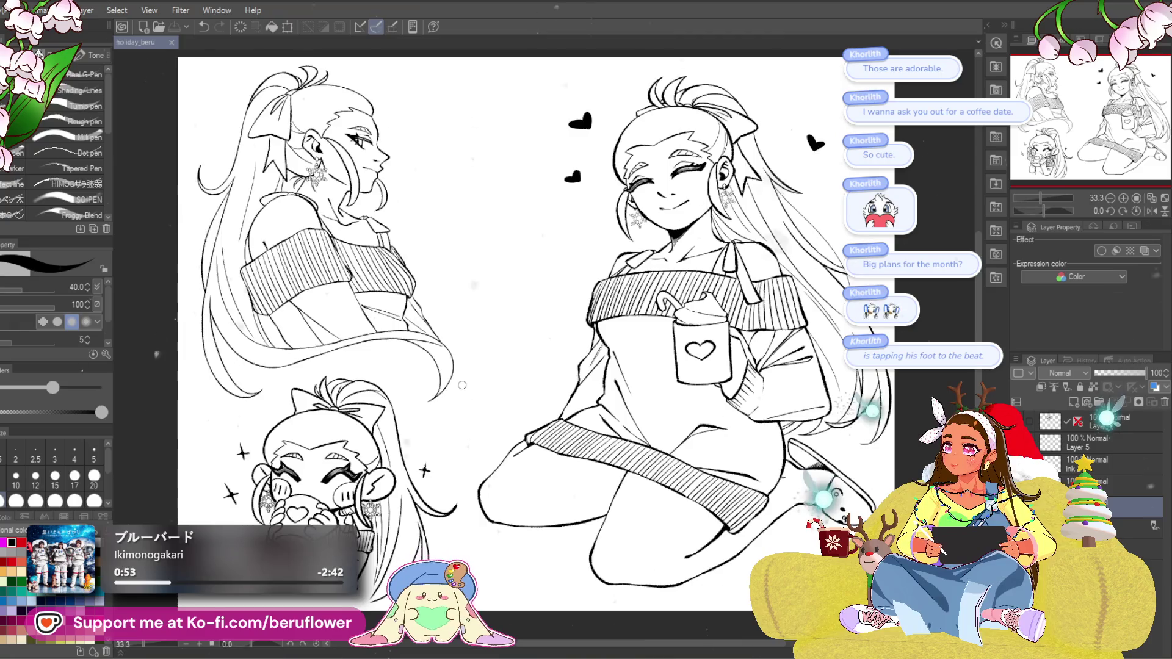
left_click_drag(479, 369, 468, 376)
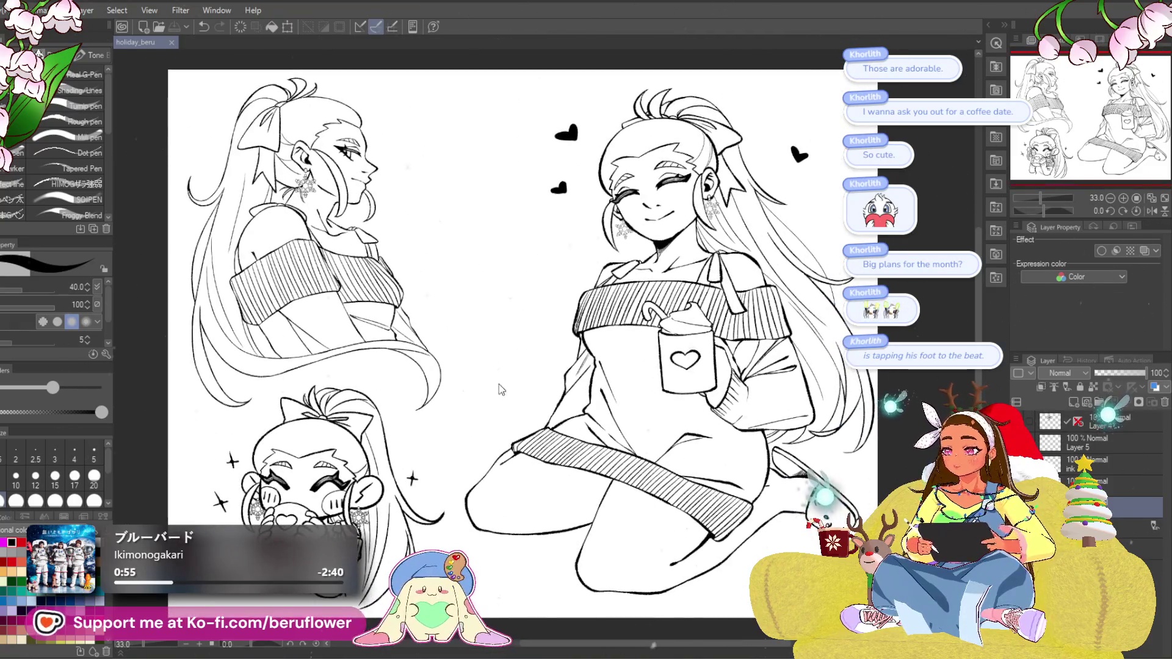
left_click(1087, 424)
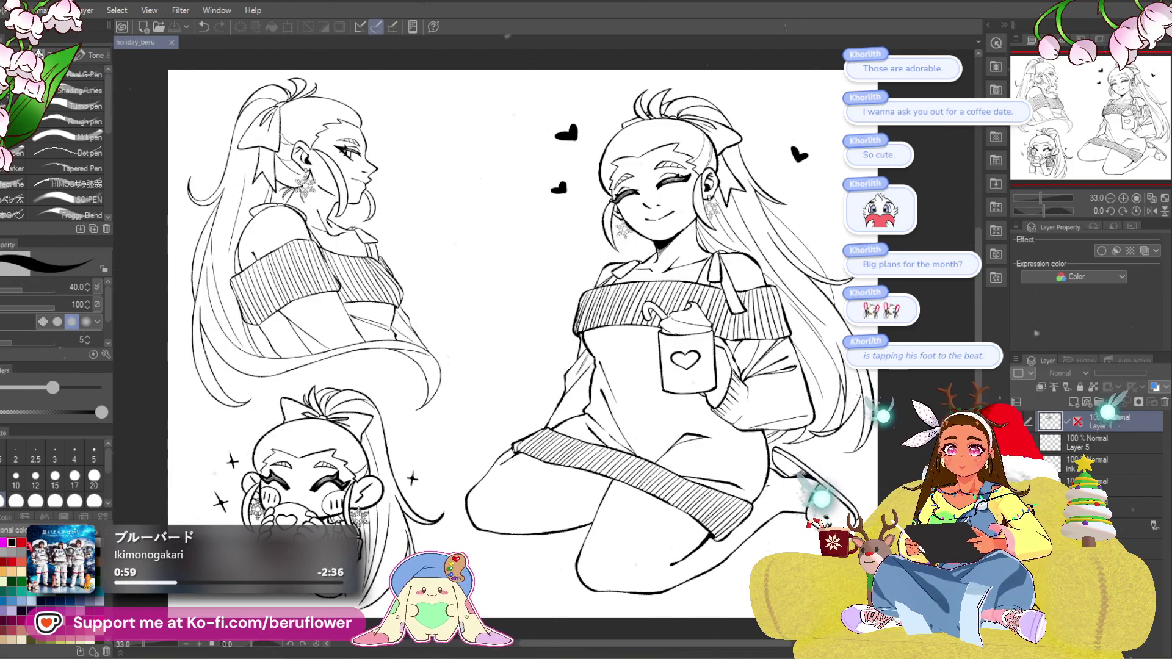
key("ctrl+v")
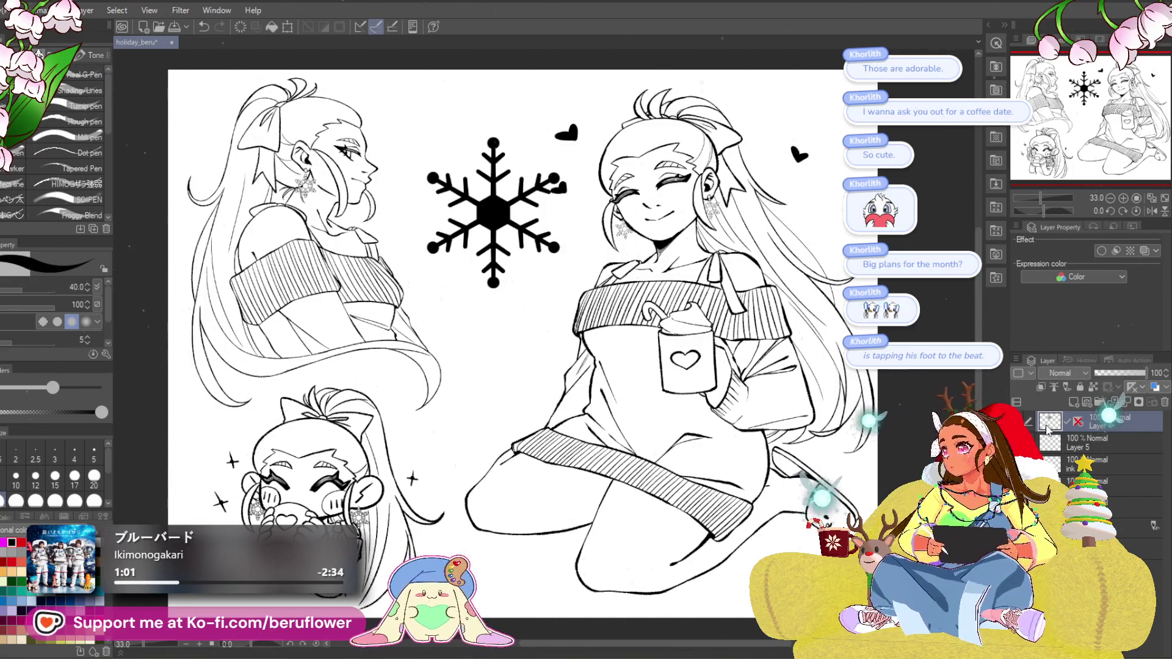
Duplicate the snowflake layer and enlarge the copy about 2.6 times to span the page.
key("ctrl+j")
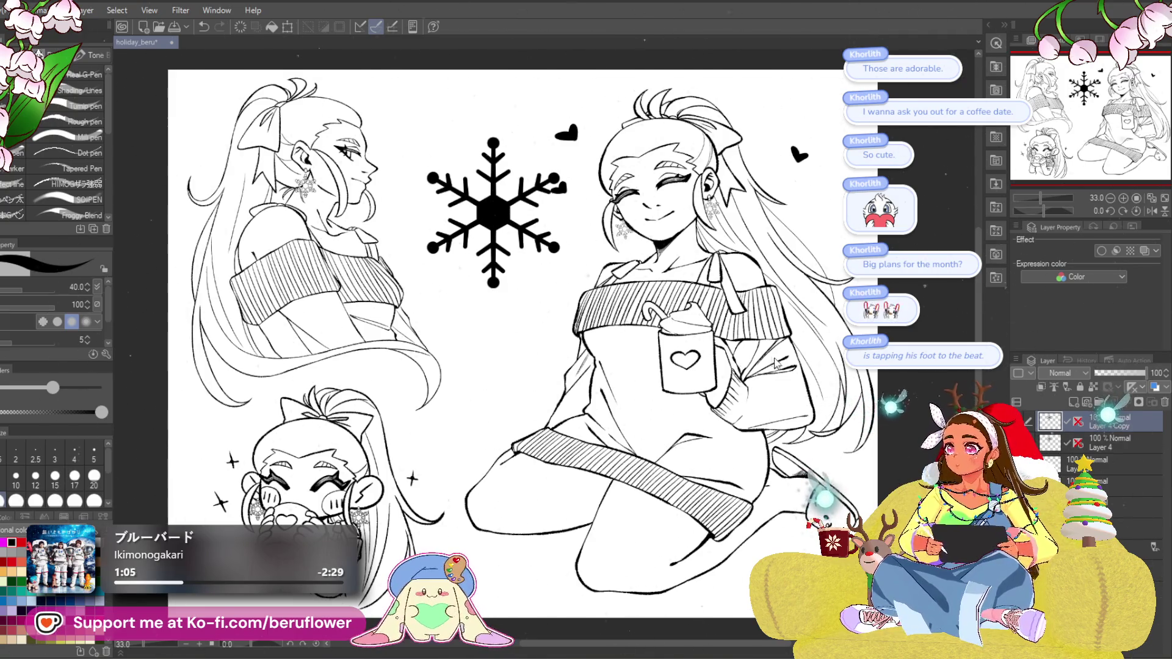
key("ctrl+t")
left_click_drag(494, 290, 494, 524)
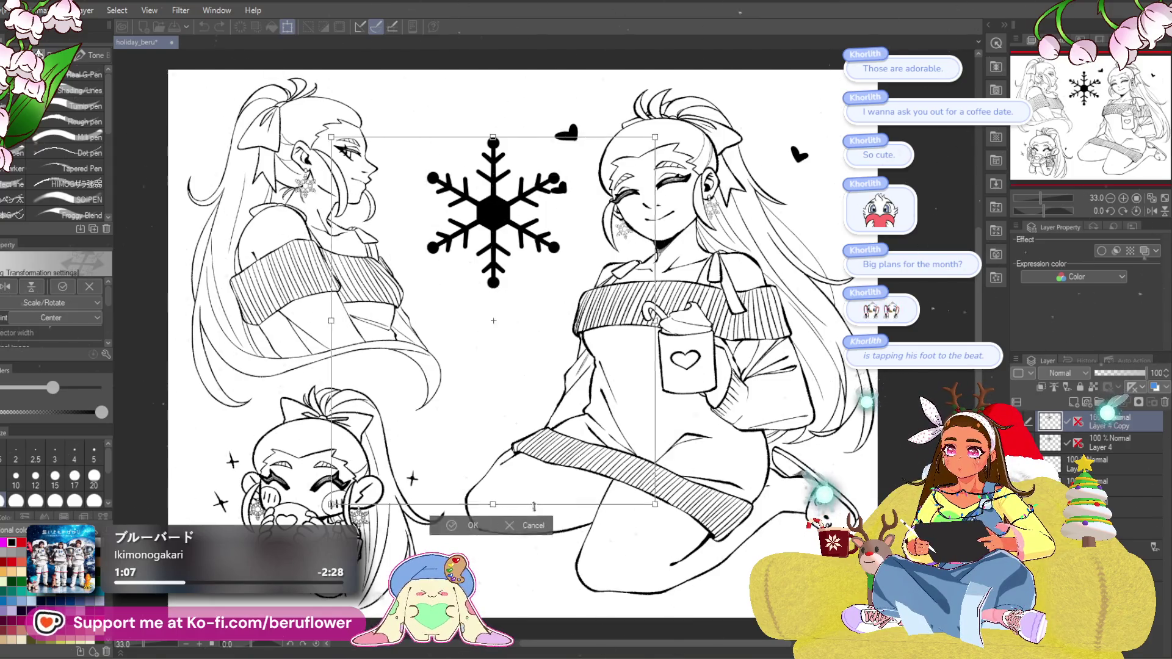
mouse_move(545, 408)
left_mouse_down()
mouse_move(359, 319)
mouse_move(548, 379)
left_mouse_up()
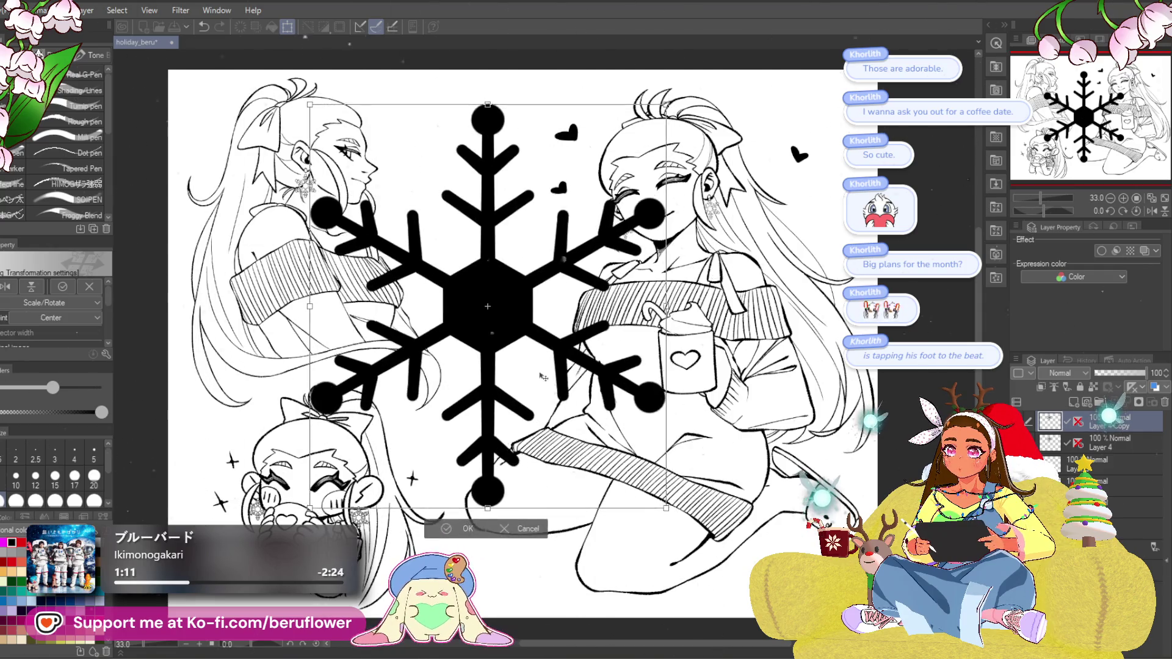
scroll(548, 379, "down", 2)
mouse_move(511, 463)
left_mouse_down()
mouse_move(510, 427)
mouse_move(513, 538)
mouse_move(512, 508)
left_mouse_up()
left_click_drag(524, 435, 528, 436)
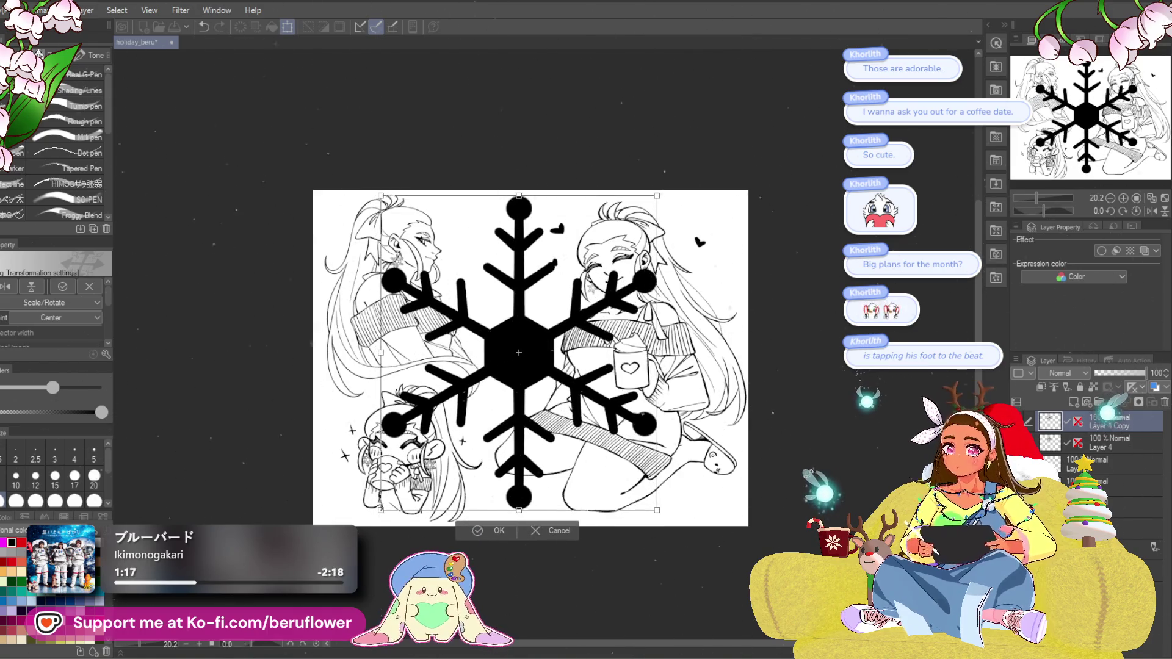
key("Return")
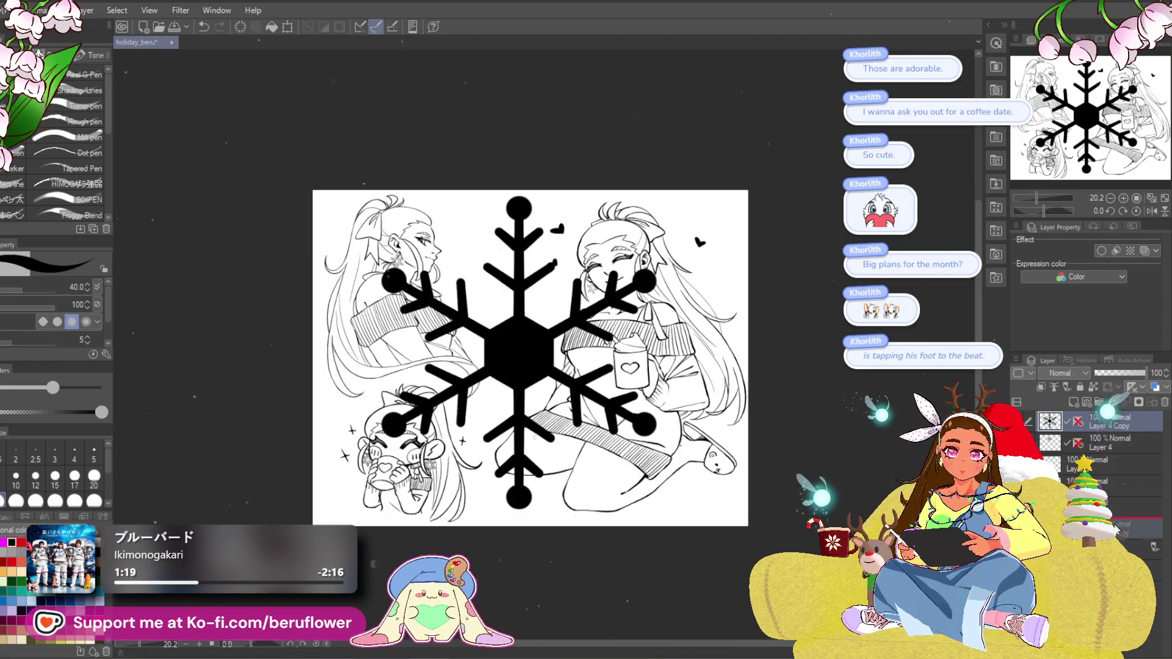
Fade the enlarged snowflake copy to 30% opacity, then hide it.
key("ctrl+z")
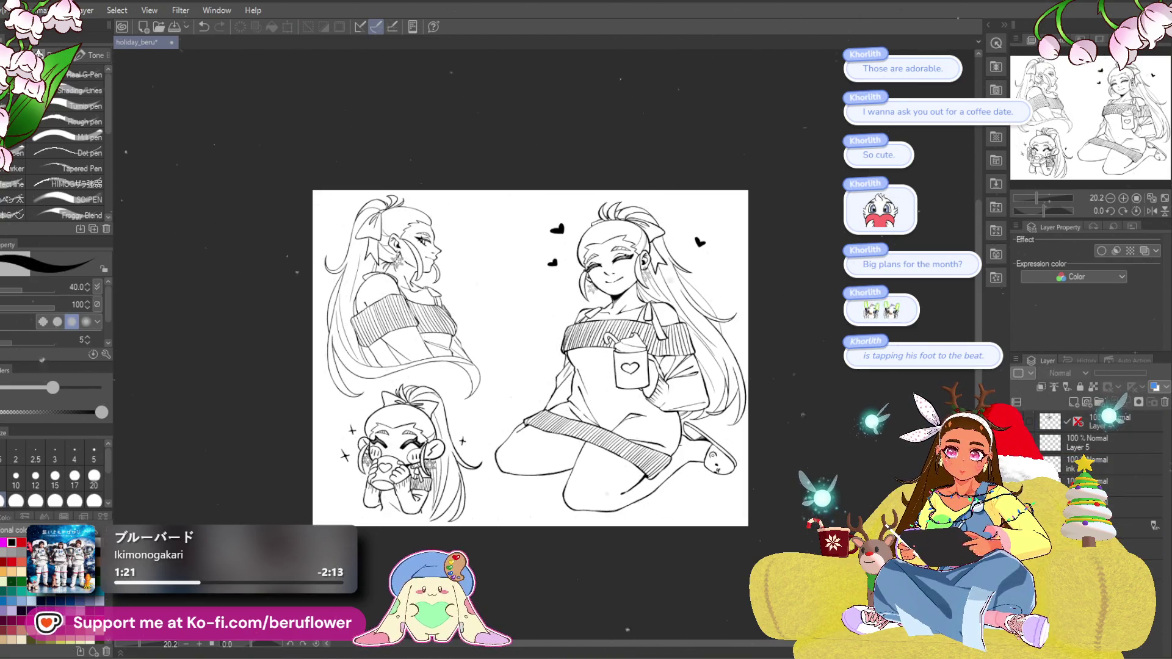
key("ctrl+y")
scroll(1117, 431, "up", 5)
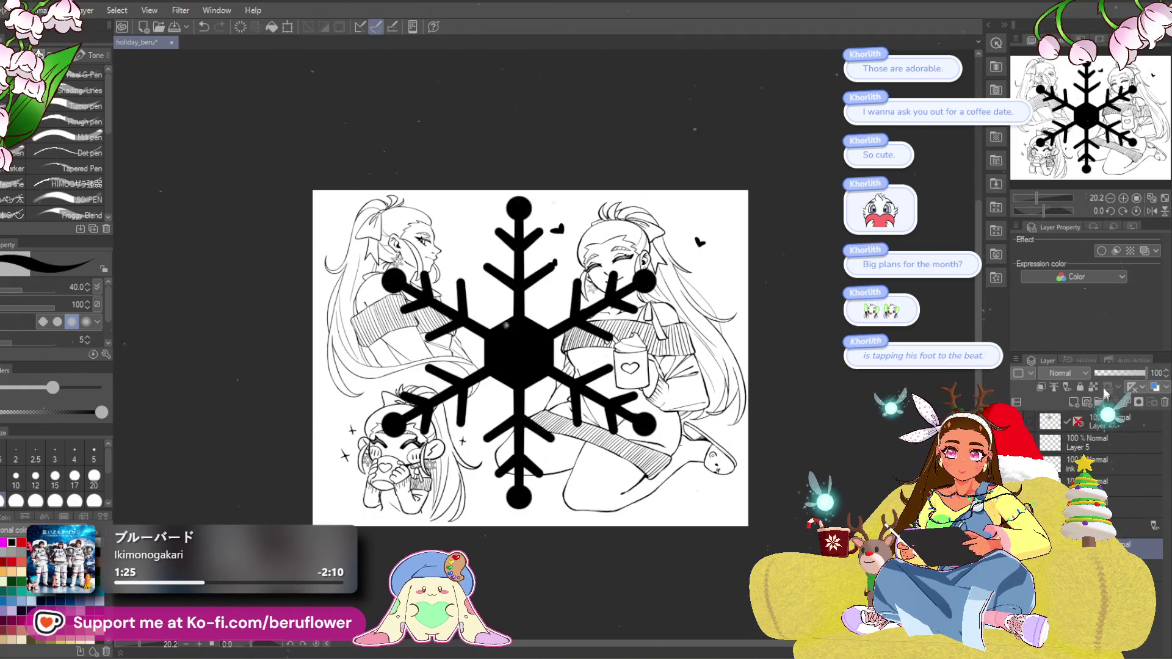
left_click_drag(1105, 372, 1111, 373)
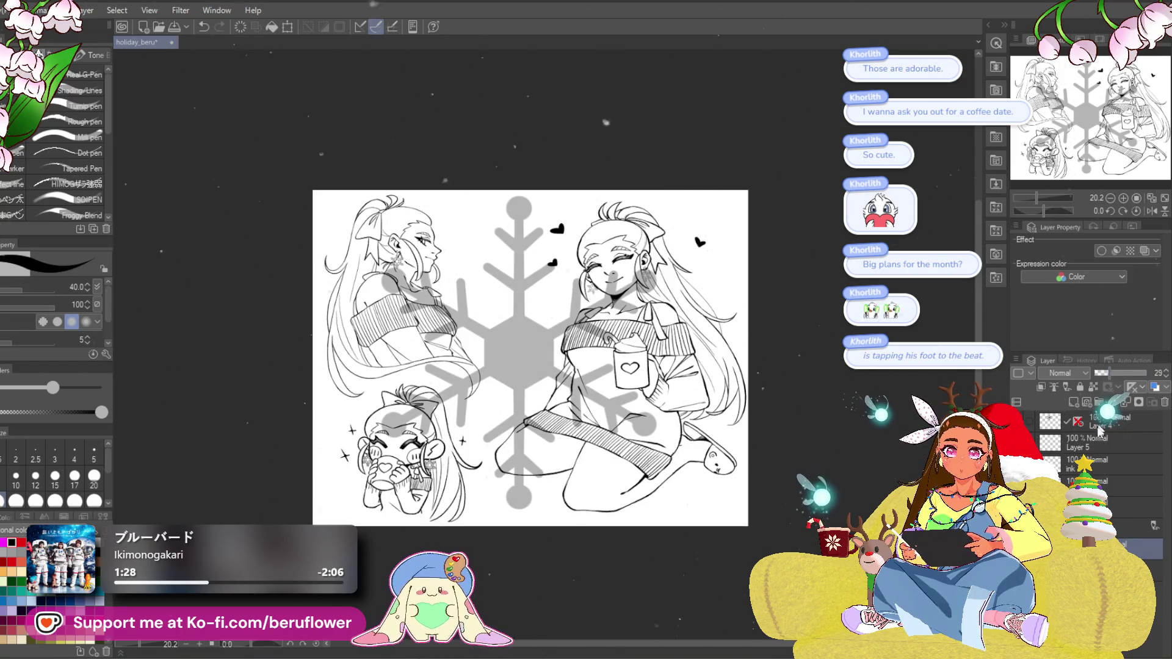
key("alt+bracketright")
left_click(1075, 402)
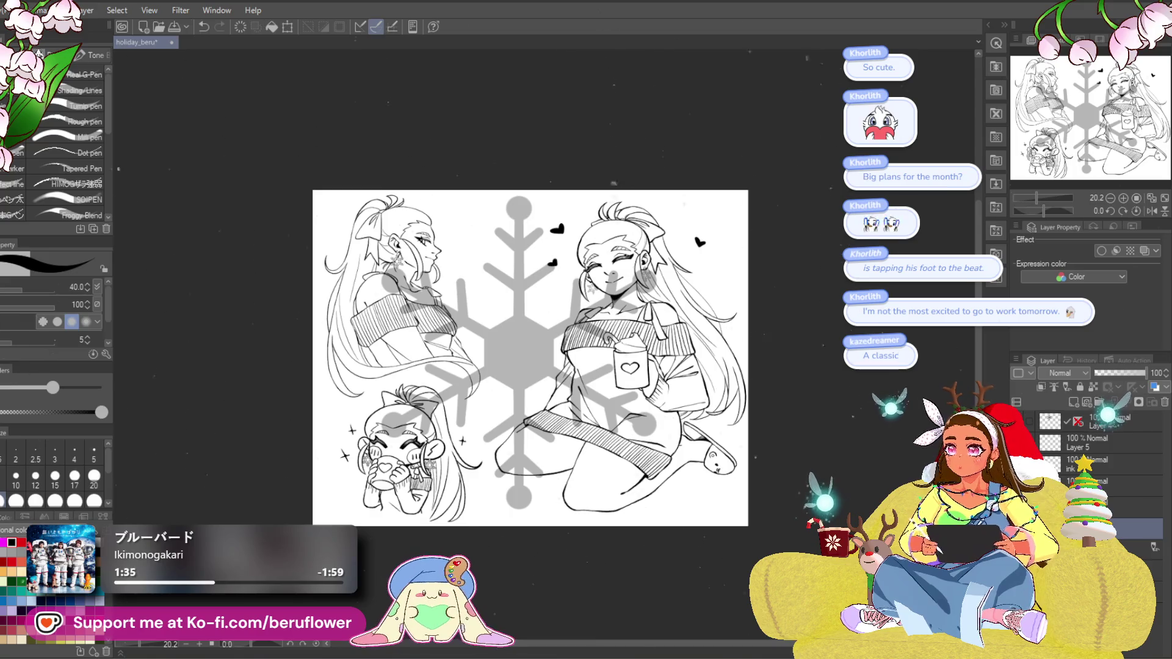
key("Delete")
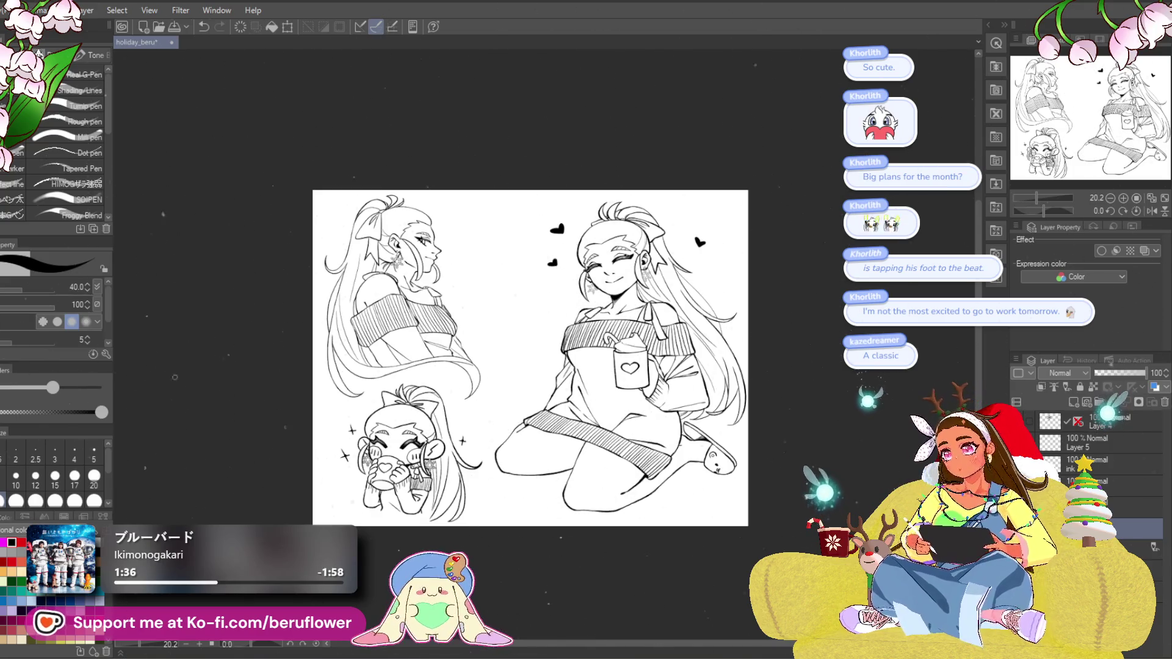
key("g")
key("g")
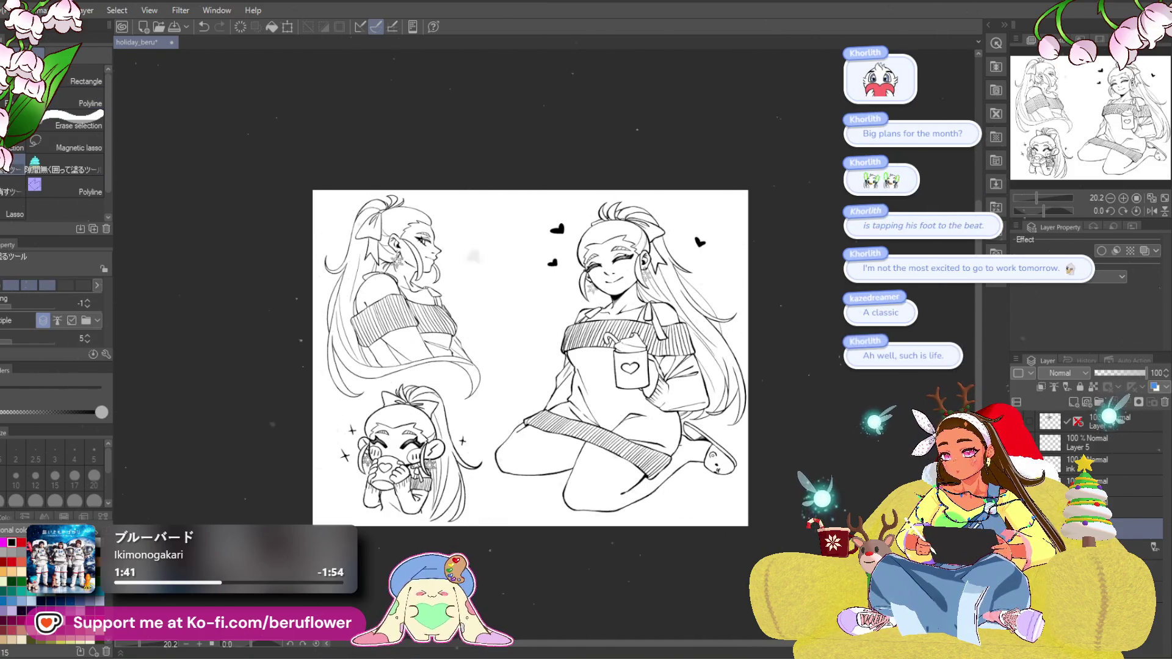
Lasso-fill all three figures with flat grey.
mouse_move(317, 193)
left_mouse_down()
mouse_move(282, 519)
mouse_move(787, 532)
mouse_move(290, 246)
left_mouse_up()
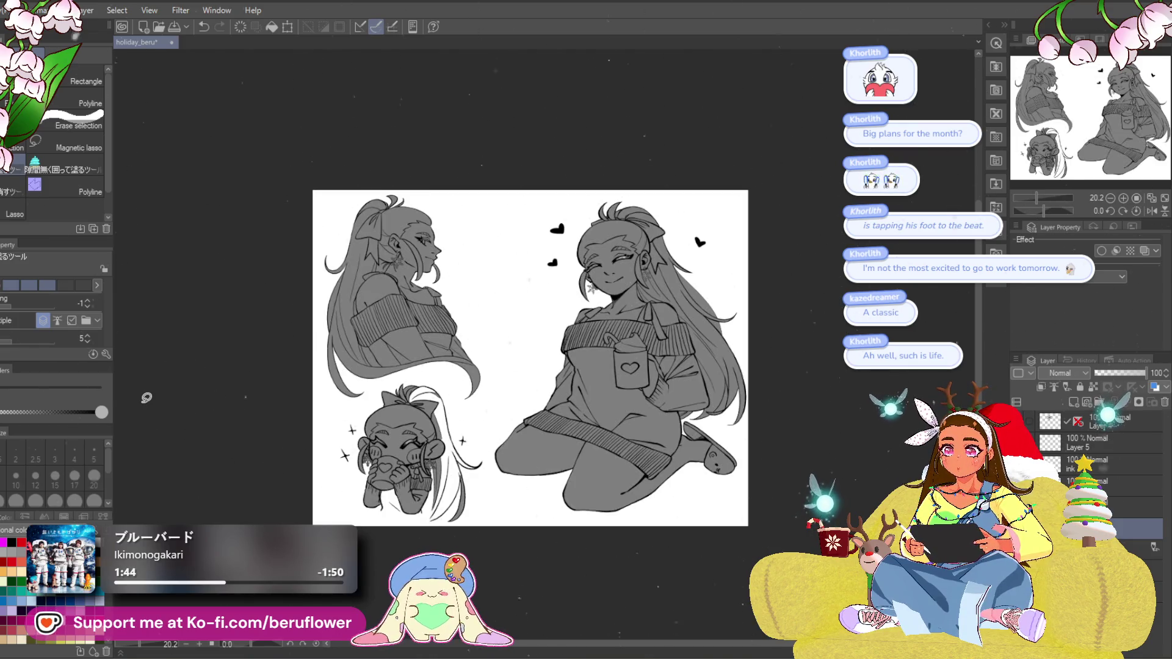
scroll(709, 358, "up", 5)
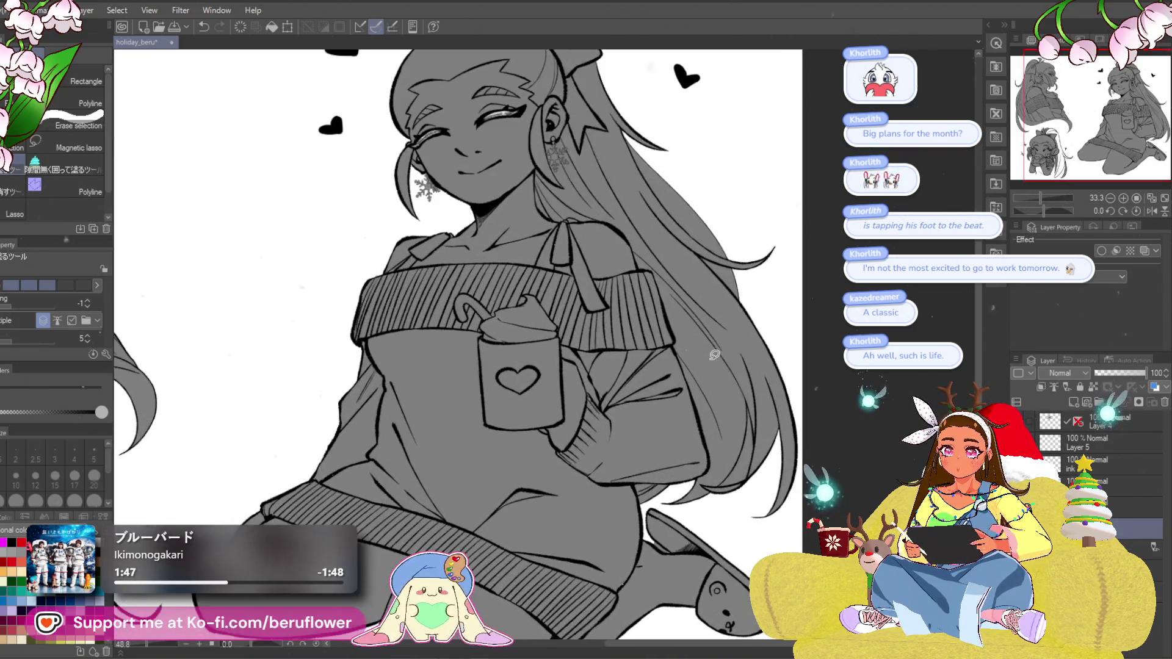
left_click_drag(603, 413, 344, 410)
Clear the grey from the gap between hair strands at the left figure's neck.
key("g")
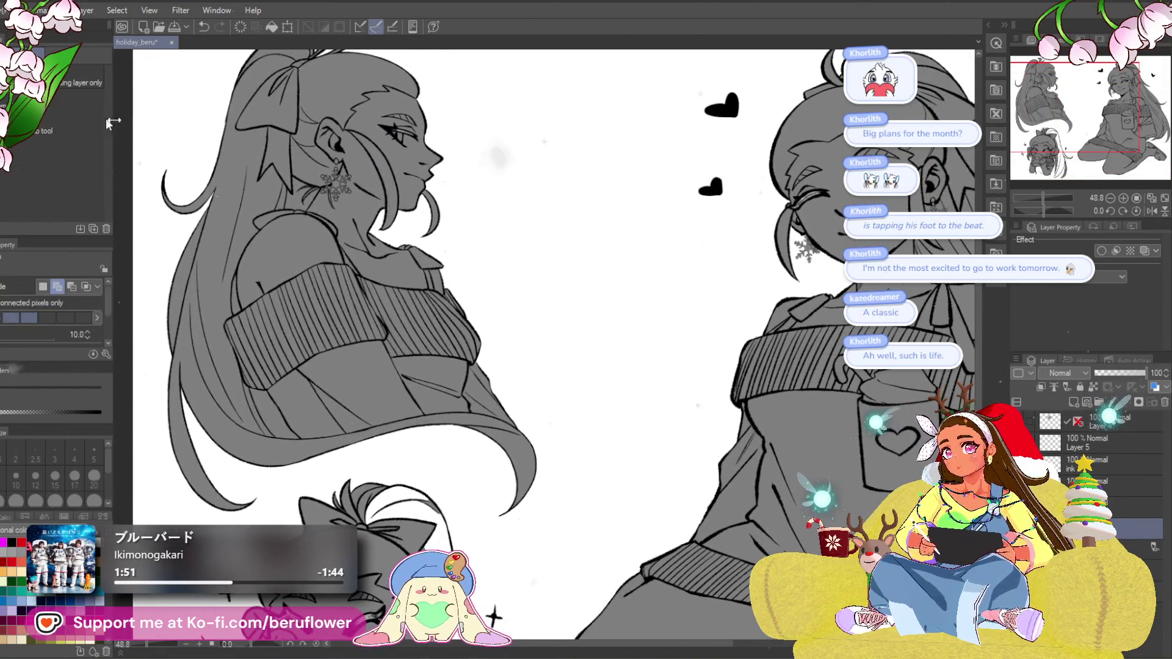
left_click(295, 207)
key("Delete")
key("ctrl+d")
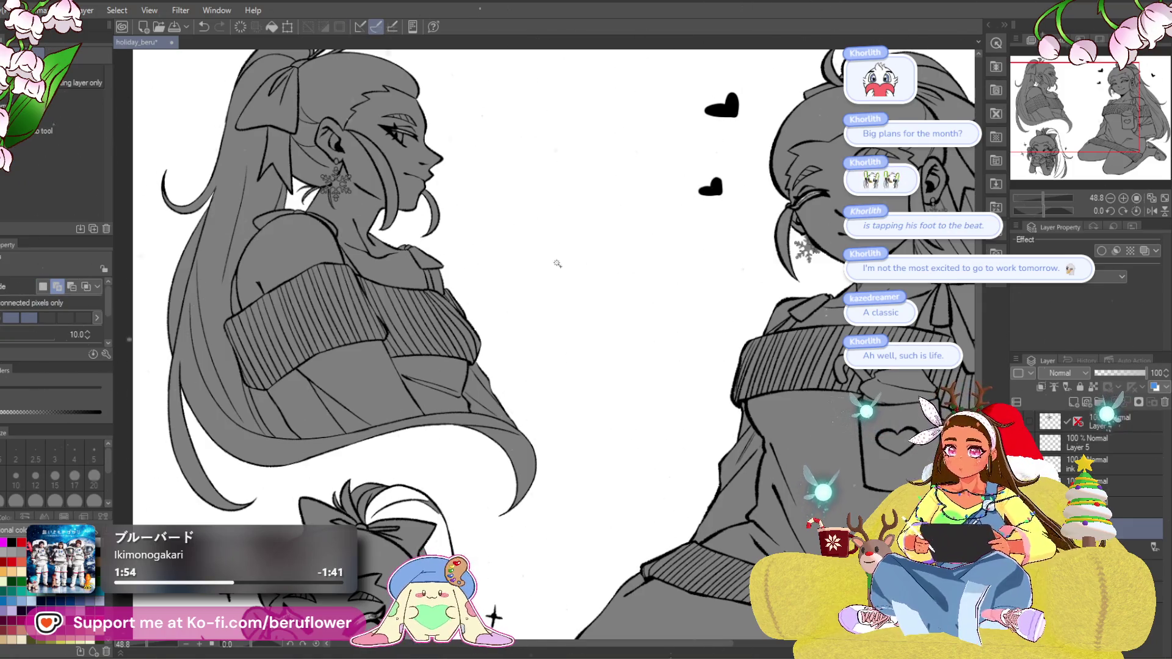
Outline the area around the chibi's left snowflake earring.
left_click_drag(540, 438, 513, 339)
scroll(512, 351, "down", 3)
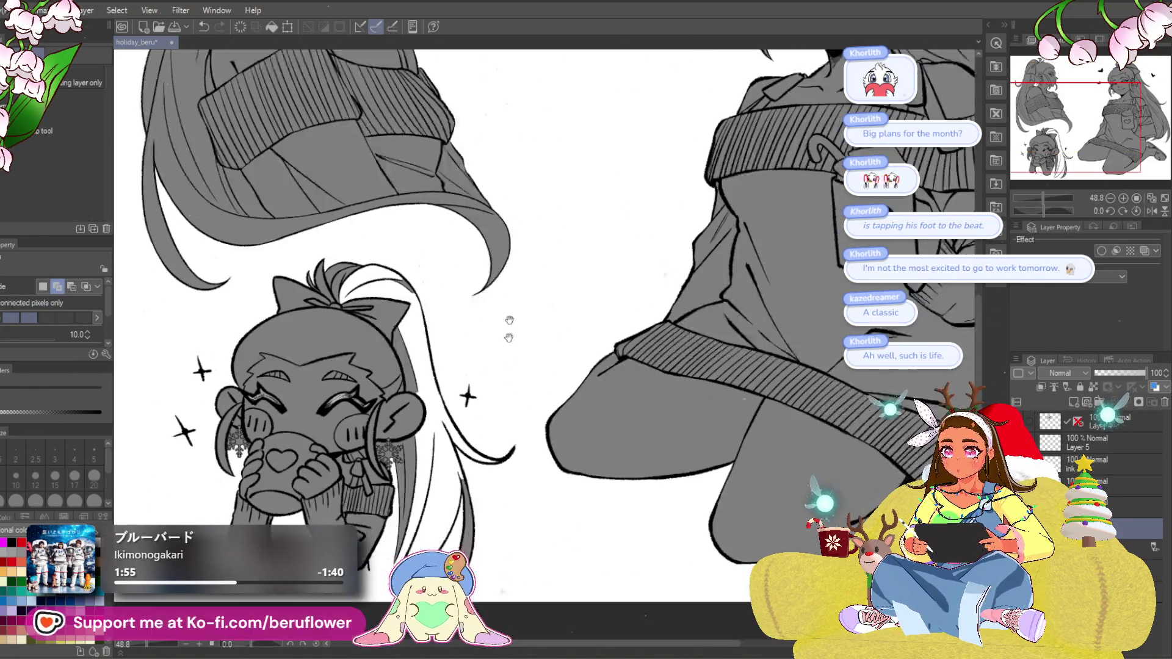
scroll(510, 367, "up", 4)
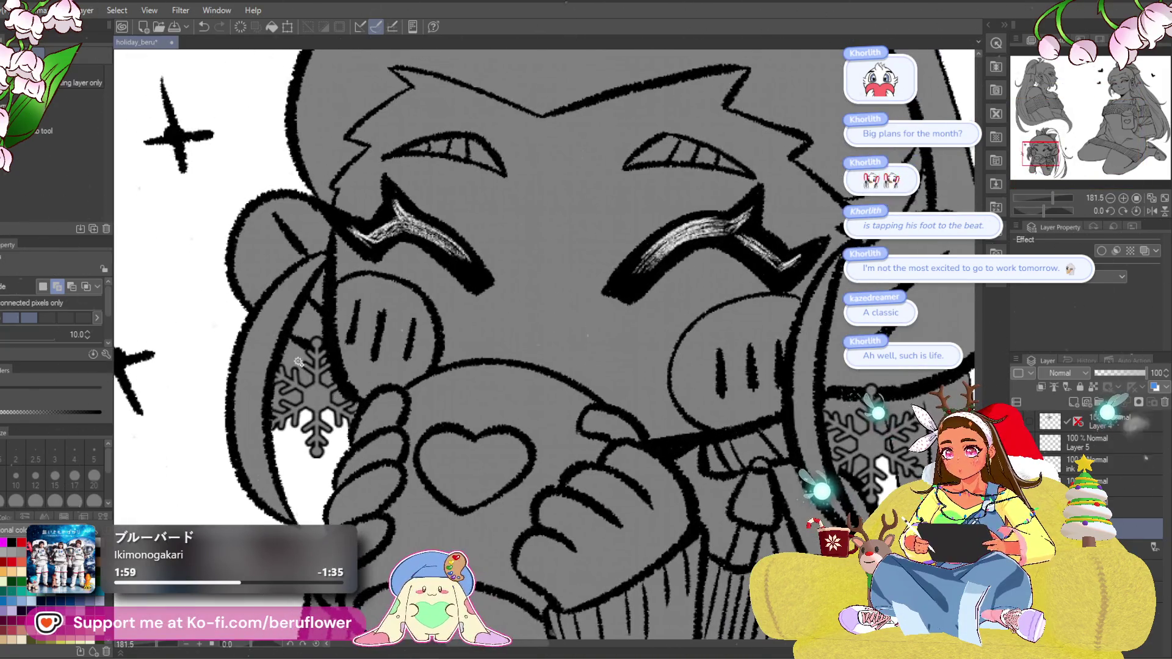
mouse_move(290, 333)
left_mouse_down()
mouse_move(336, 385)
mouse_move(278, 415)
mouse_move(369, 405)
left_mouse_up()
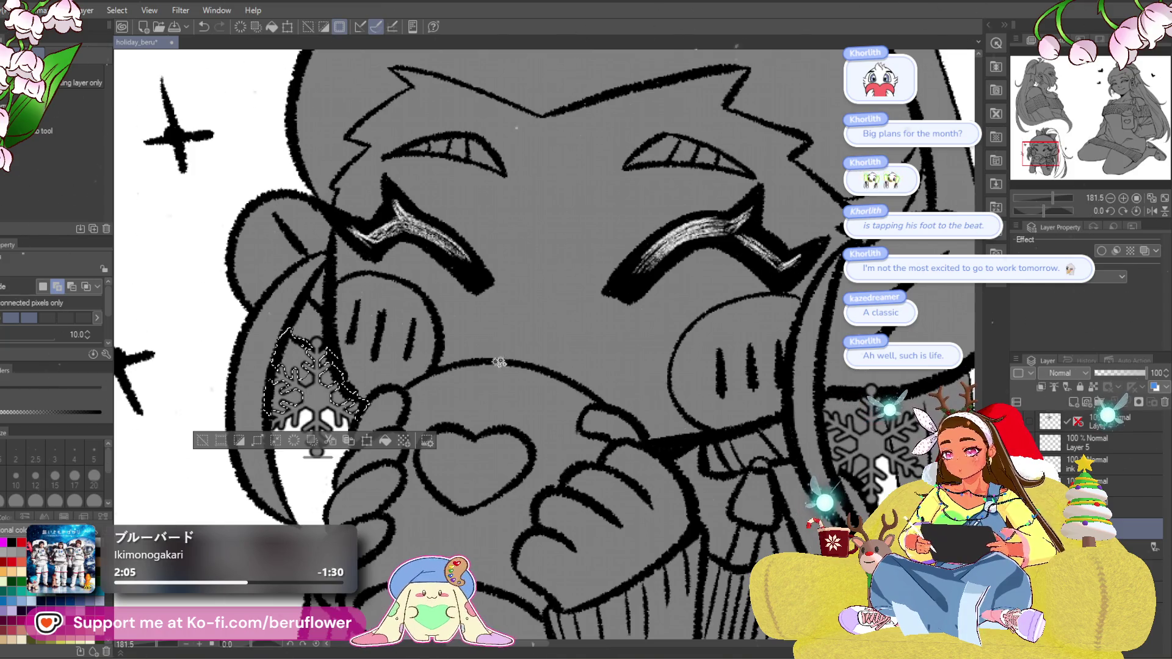
Clear the grey fill around both of the chibi's snowflake earrings.
key("alt+Delete")
key("ctrl+d")
key("ctrl+z")
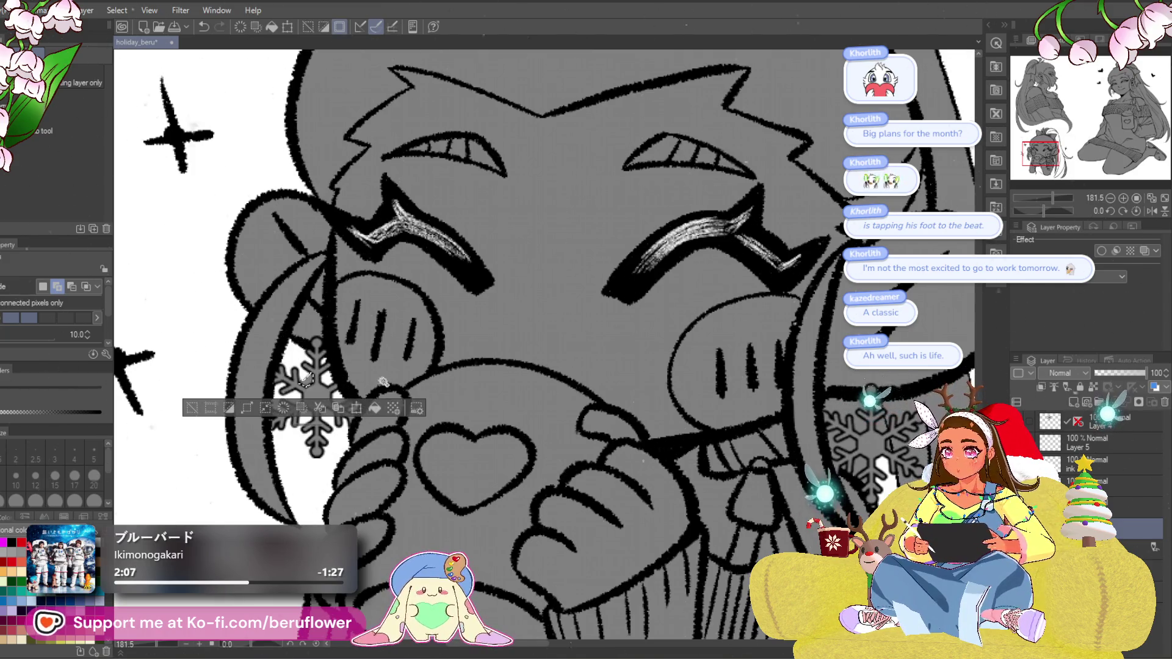
key("ctrl+d")
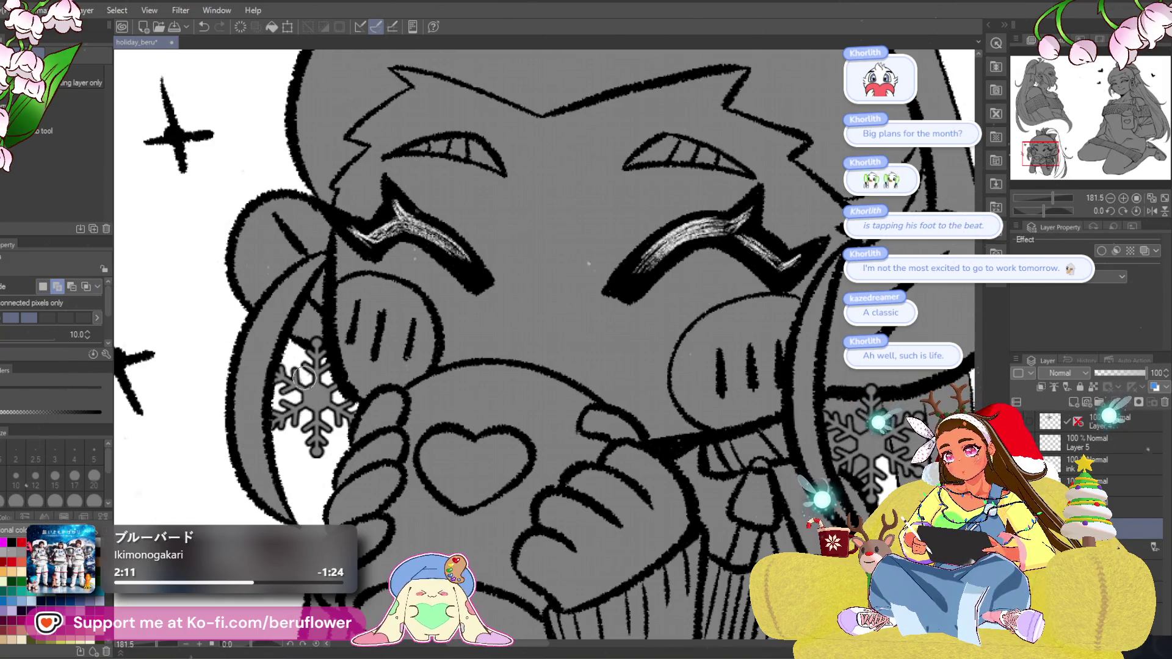
mouse_move(542, 327)
left_mouse_down()
mouse_move(542, 275)
mouse_move(599, 282)
mouse_move(620, 345)
mouse_move(641, 344)
mouse_move(626, 326)
mouse_move(567, 321)
mouse_move(464, 367)
mouse_move(488, 348)
left_mouse_up()
key("m")
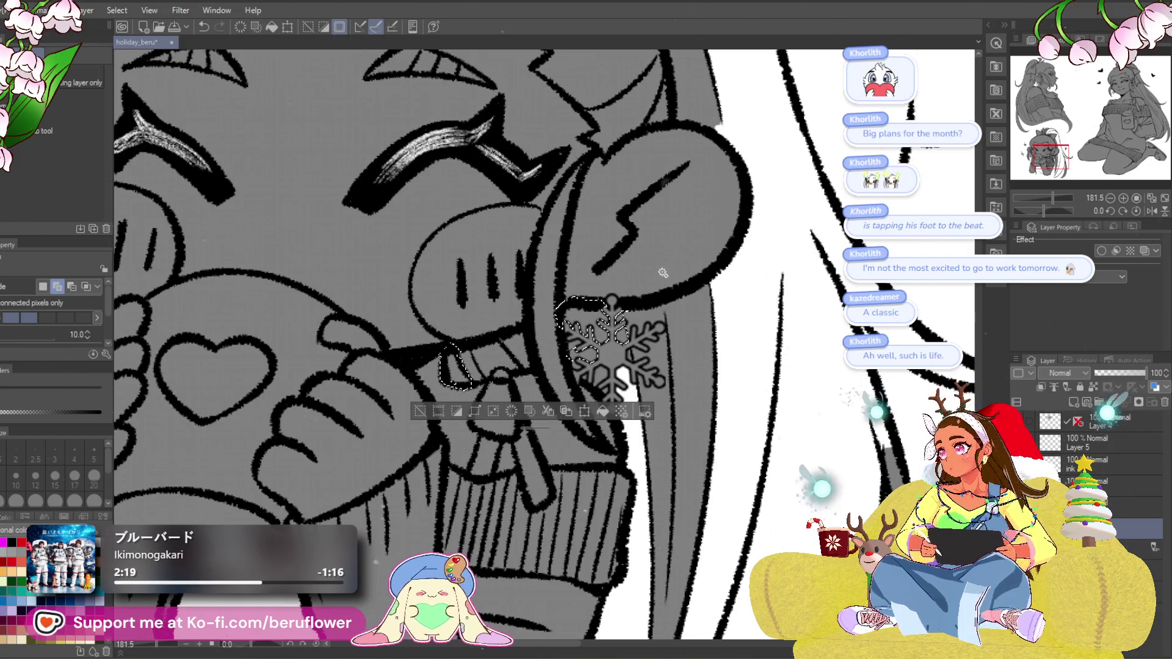
mouse_move(565, 334)
left_mouse_down()
mouse_move(559, 349)
mouse_move(602, 366)
mouse_move(588, 379)
mouse_move(637, 391)
mouse_move(621, 387)
left_mouse_up()
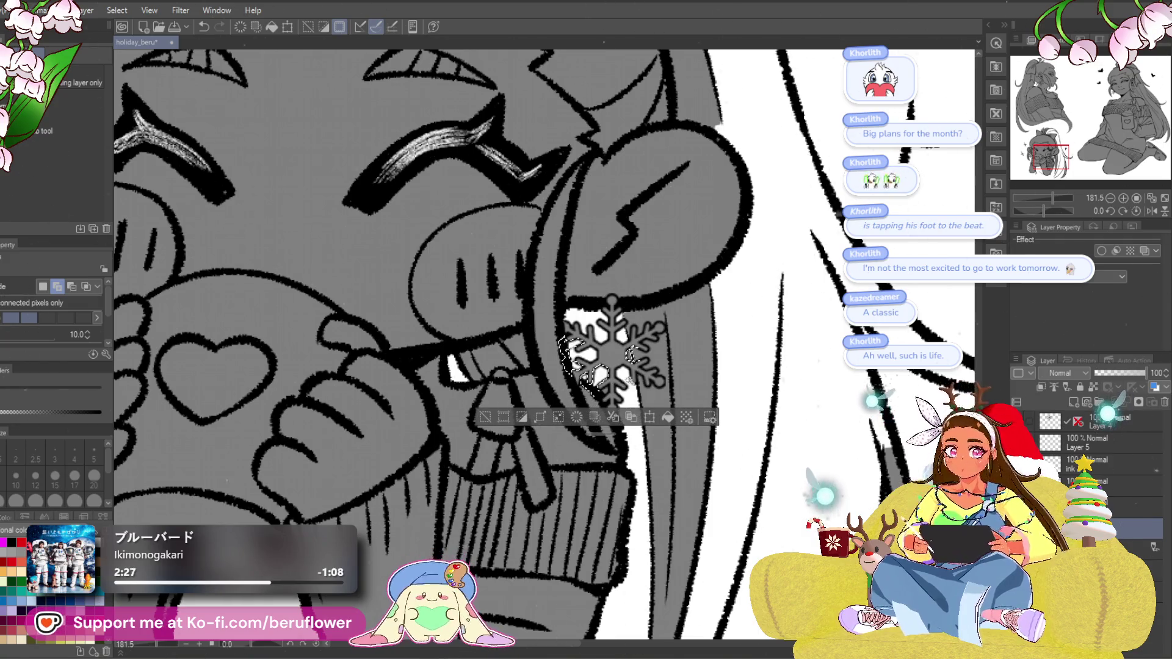
key("ctrl+d")
left_click_drag(633, 357, 636, 361)
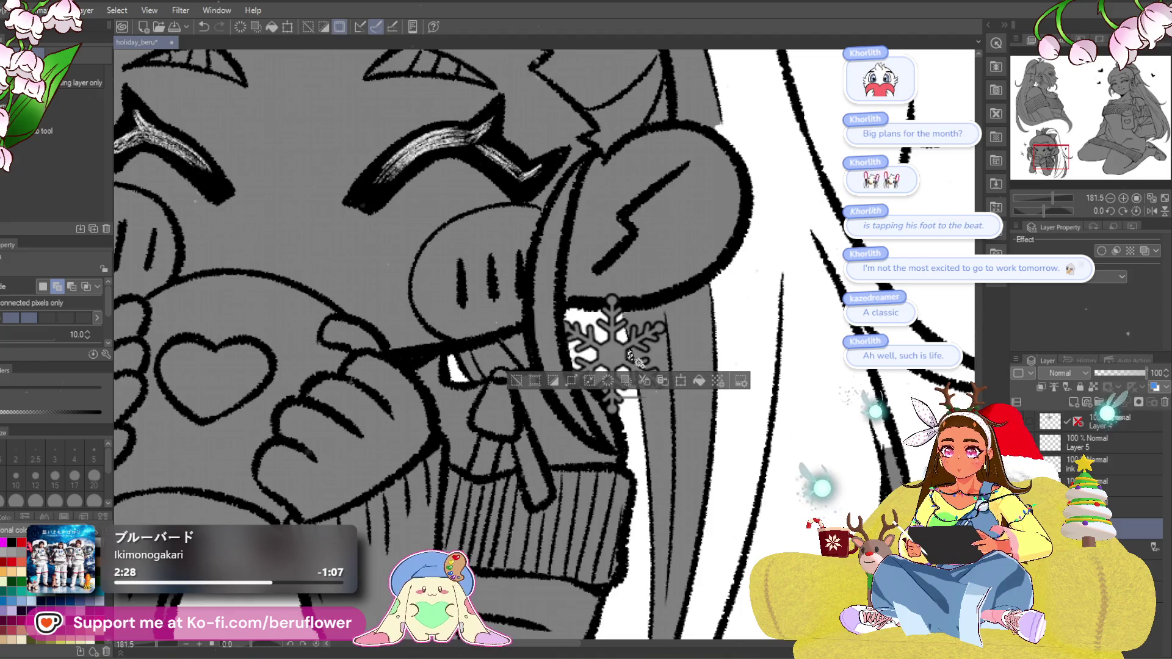
key("ctrl+d")
key("ctrl+0")
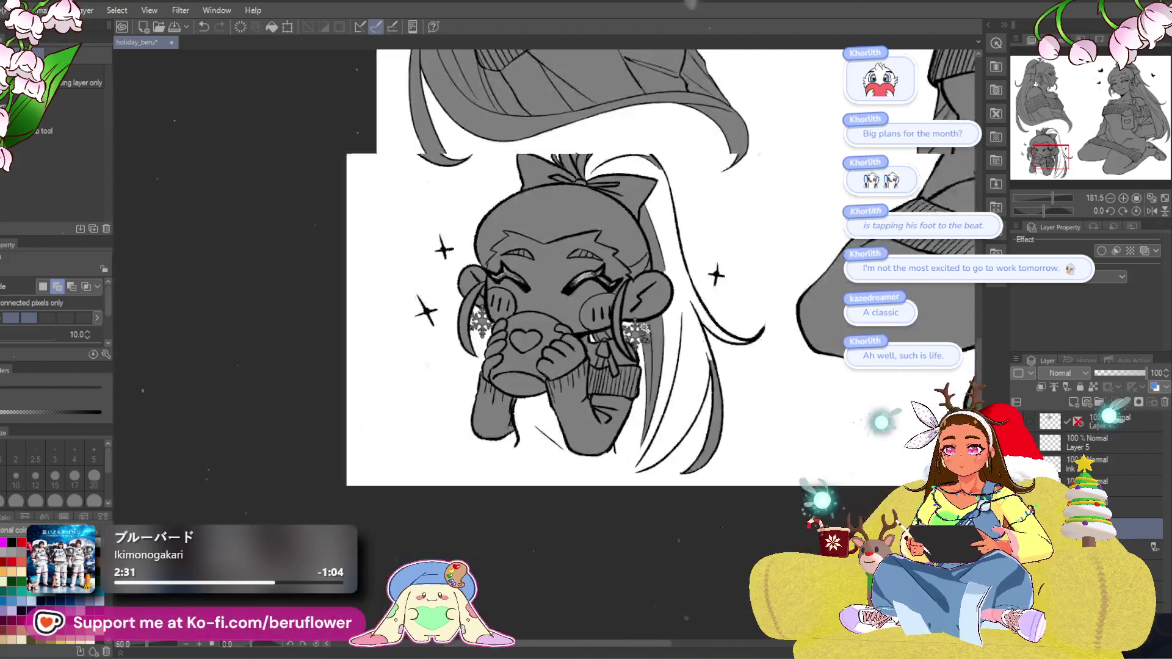
left_click_drag(787, 414, 518, 441)
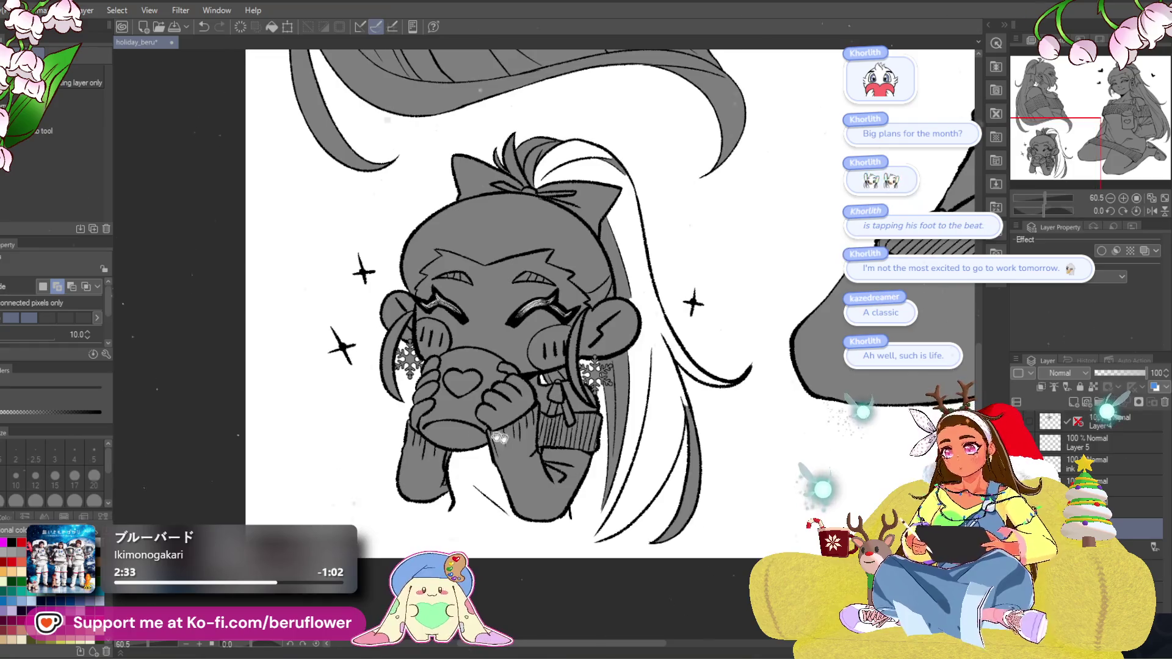
Lasso-fill the gap along the chibi's hair edge with grey.
key("g")
left_click_drag(681, 242, 678, 271)
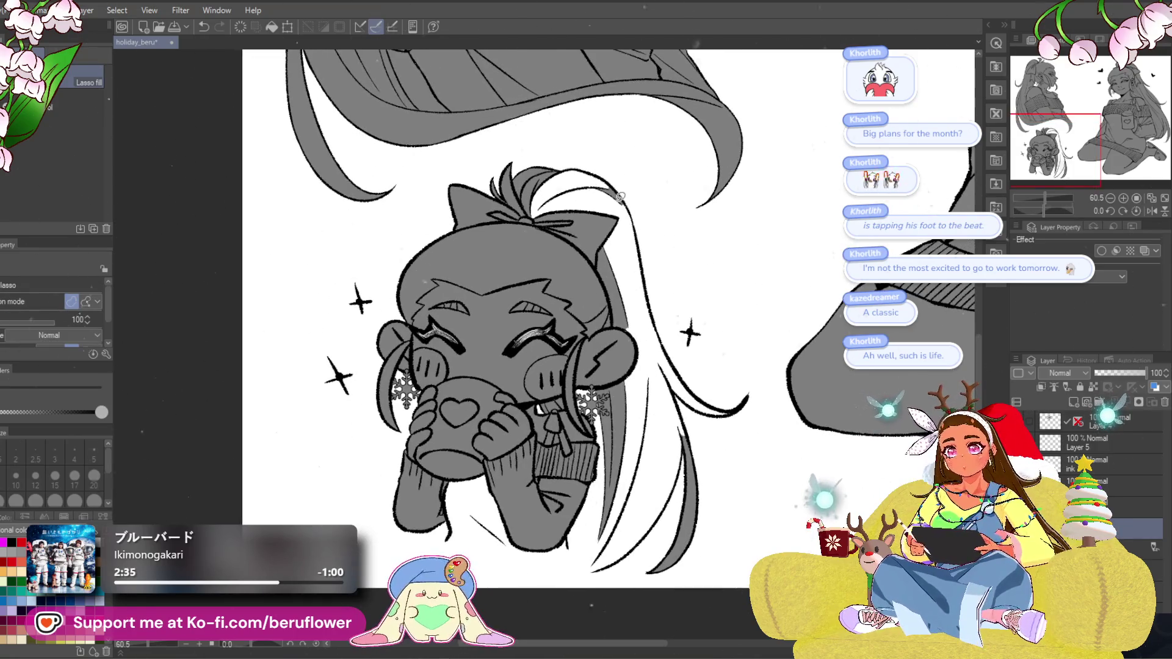
left_click_drag(620, 197, 614, 168)
left_click_drag(525, 532, 560, 535)
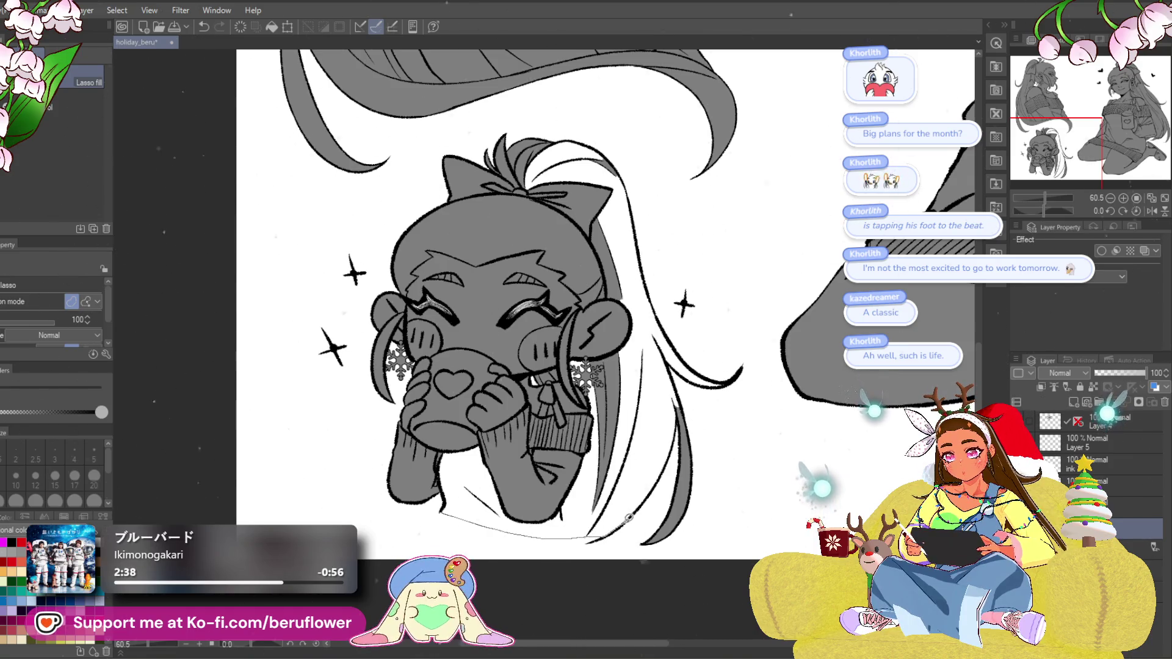
mouse_move(592, 183)
left_mouse_down()
mouse_move(445, 324)
mouse_move(440, 403)
left_mouse_up()
left_click_drag(448, 462, 445, 507)
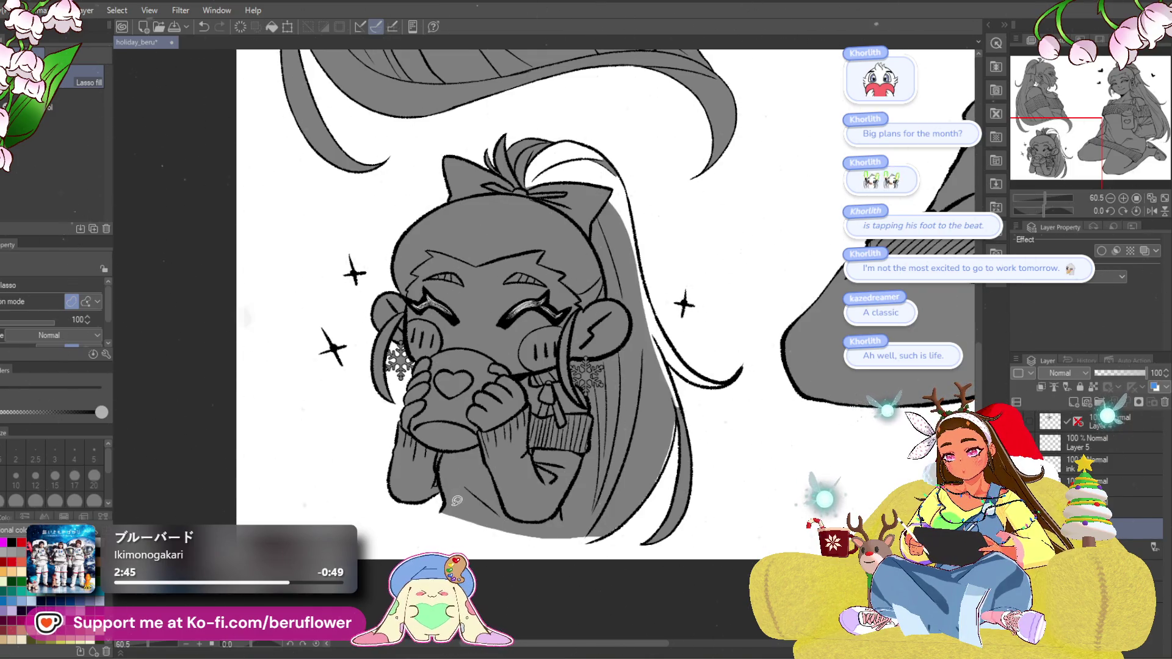
left_click_drag(607, 322, 578, 334)
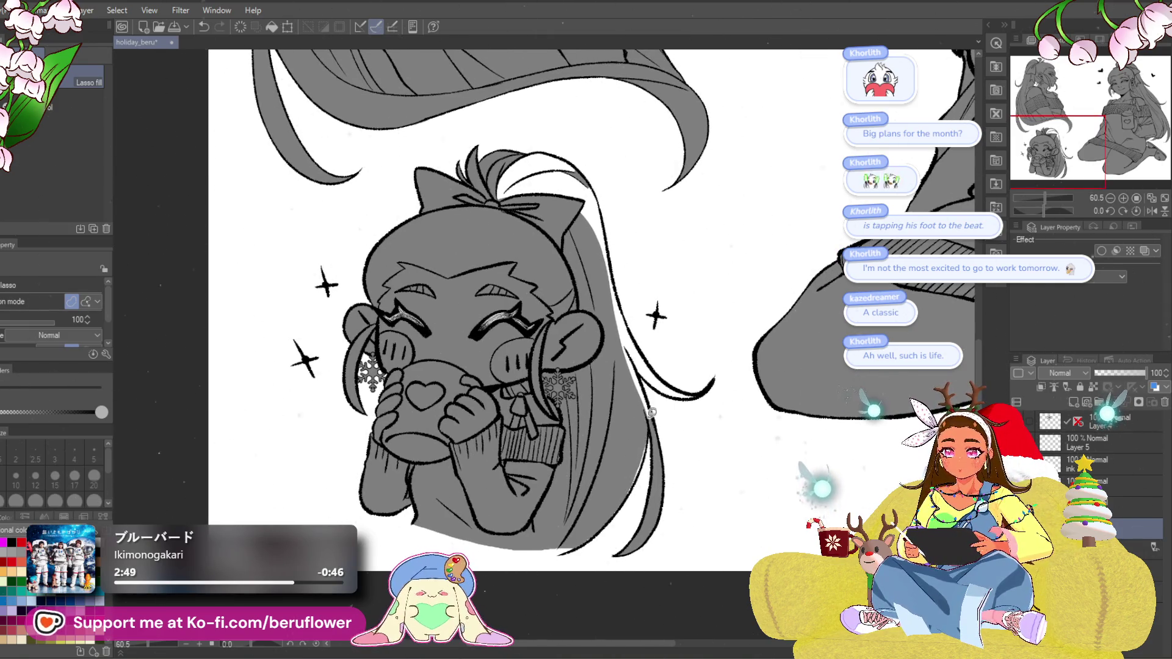
scroll(639, 451, "up", 5)
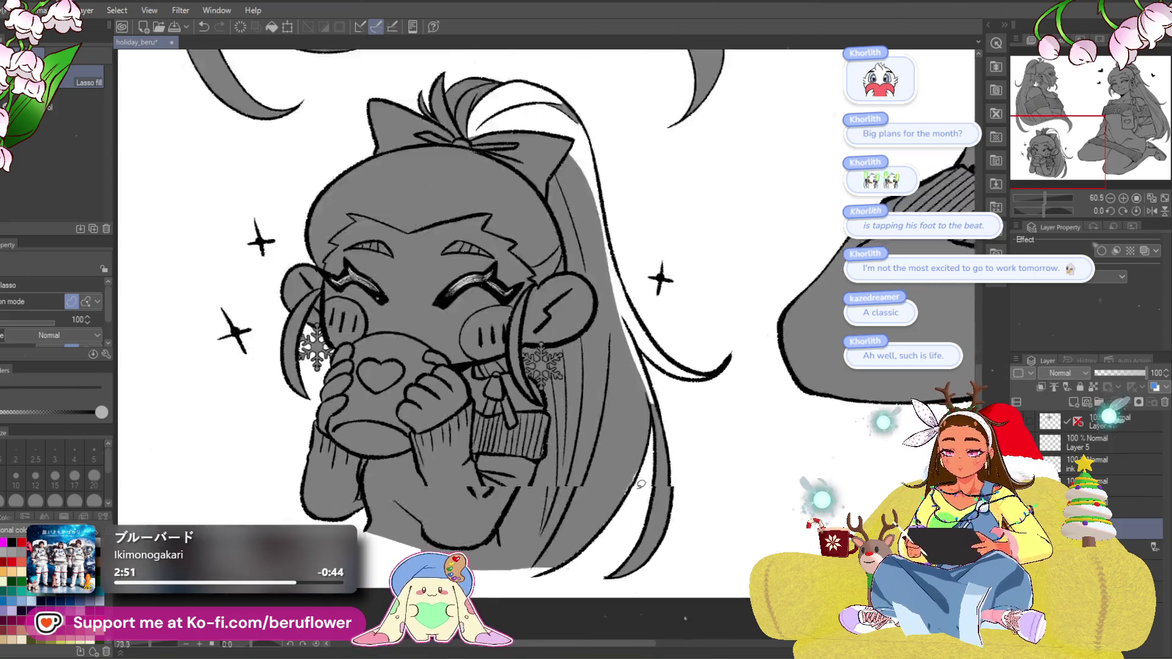
left_click_drag(557, 574, 623, 450)
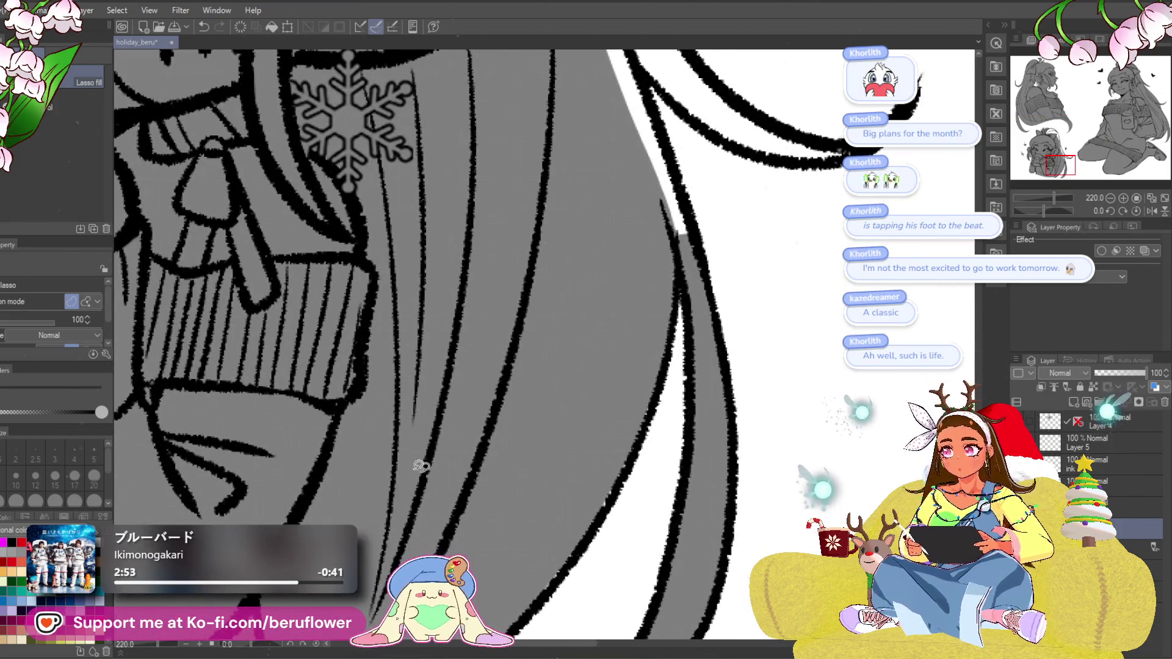
Fill the chibi's long hair grey with Close and fill.
left_click(17, 150)
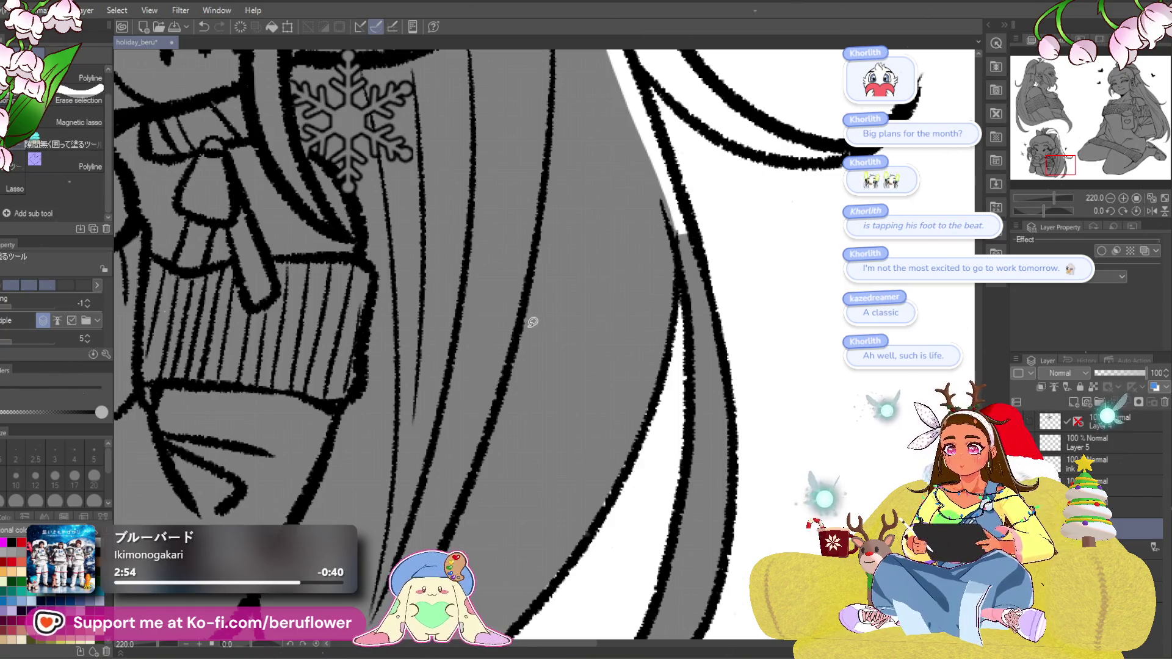
scroll(532, 322, "down", 8)
left_click_drag(506, 173, 512, 177)
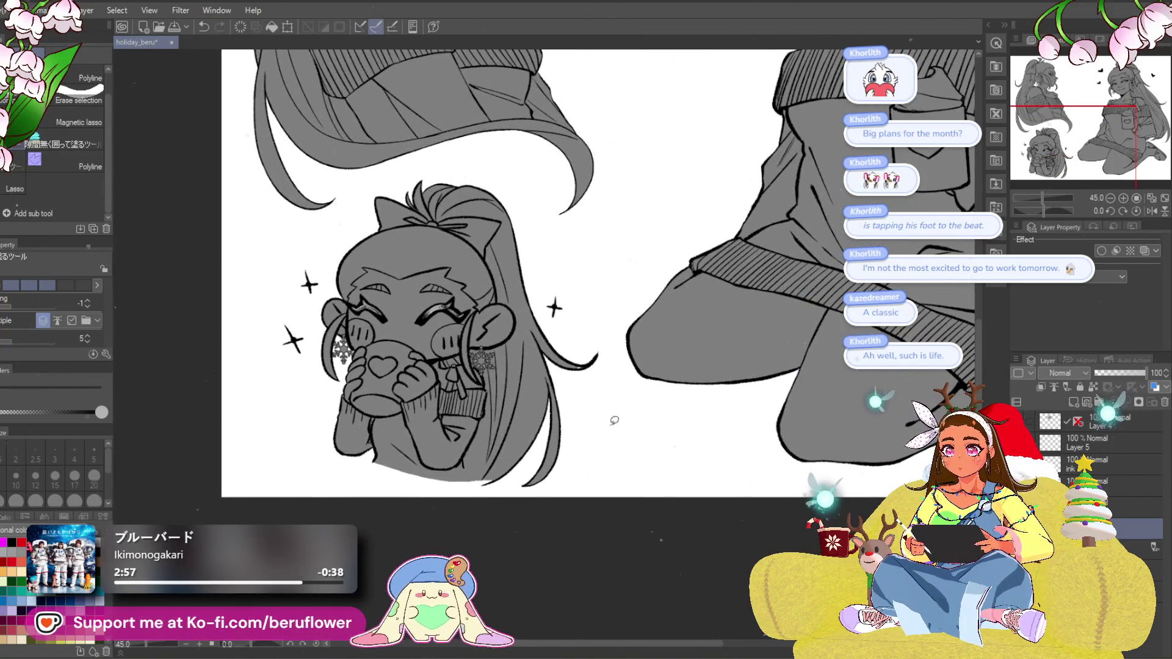
scroll(599, 387, "up", 3)
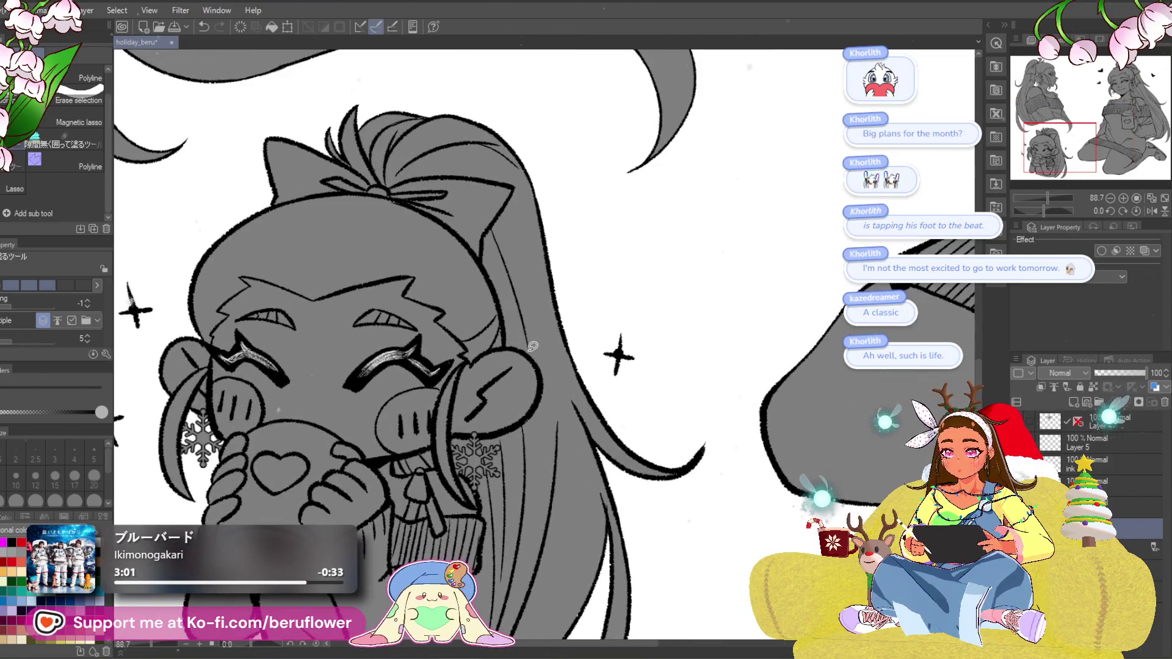
mouse_move(388, 578)
left_mouse_down()
mouse_move(419, 536)
mouse_move(474, 384)
mouse_move(249, 269)
mouse_move(633, 353)
mouse_move(538, 486)
mouse_move(500, 482)
mouse_move(461, 452)
left_mouse_up()
Clear stray grey outside the larger girl's hair edge and inside her thin strand.
key("g")
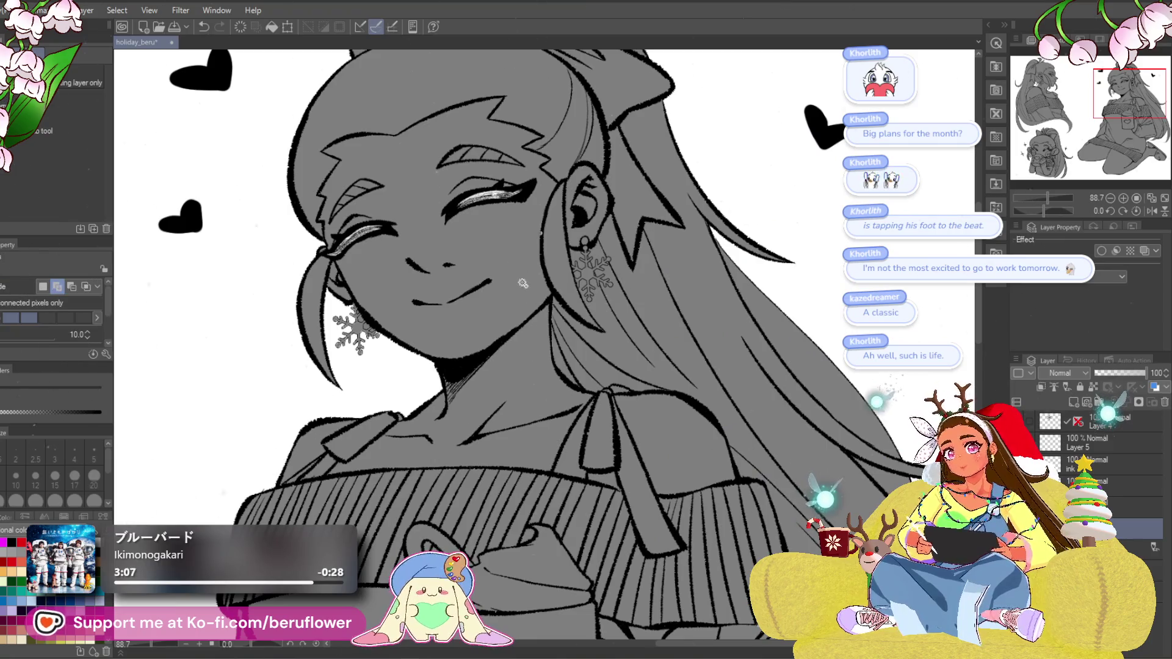
mouse_move(551, 327)
left_mouse_down()
mouse_move(570, 366)
mouse_move(554, 338)
mouse_move(398, 246)
left_mouse_up()
left_click_drag(534, 131, 714, 354)
key("Delete")
key("ctrl+d")
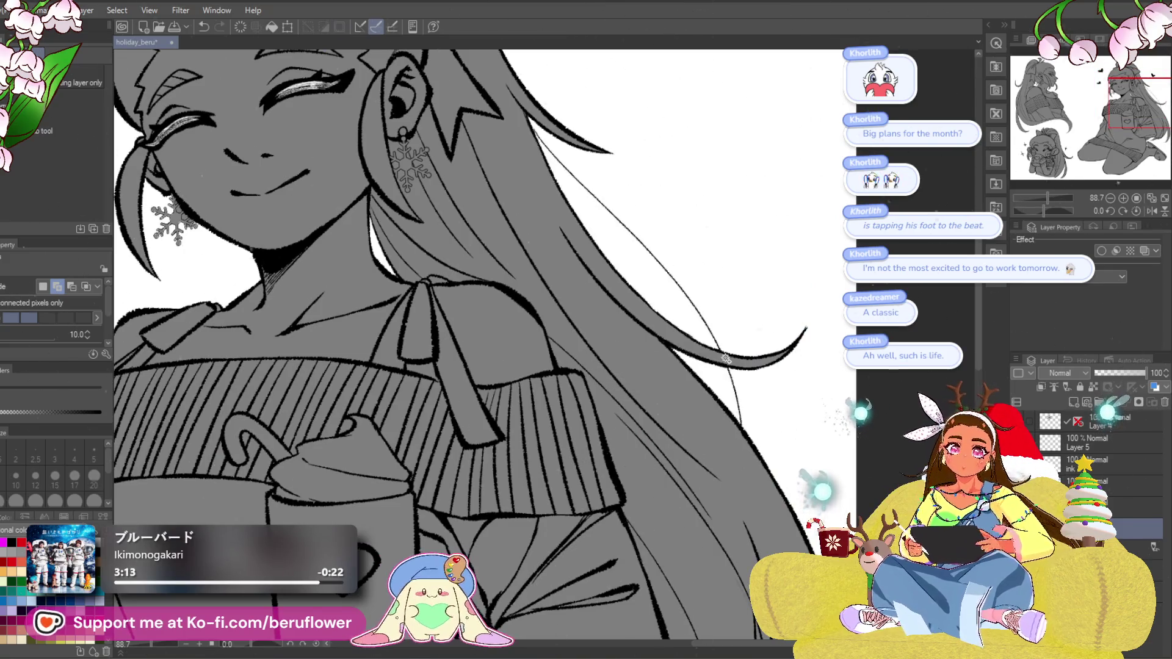
mouse_move(745, 422)
left_mouse_down()
mouse_move(714, 374)
mouse_move(705, 258)
left_mouse_up()
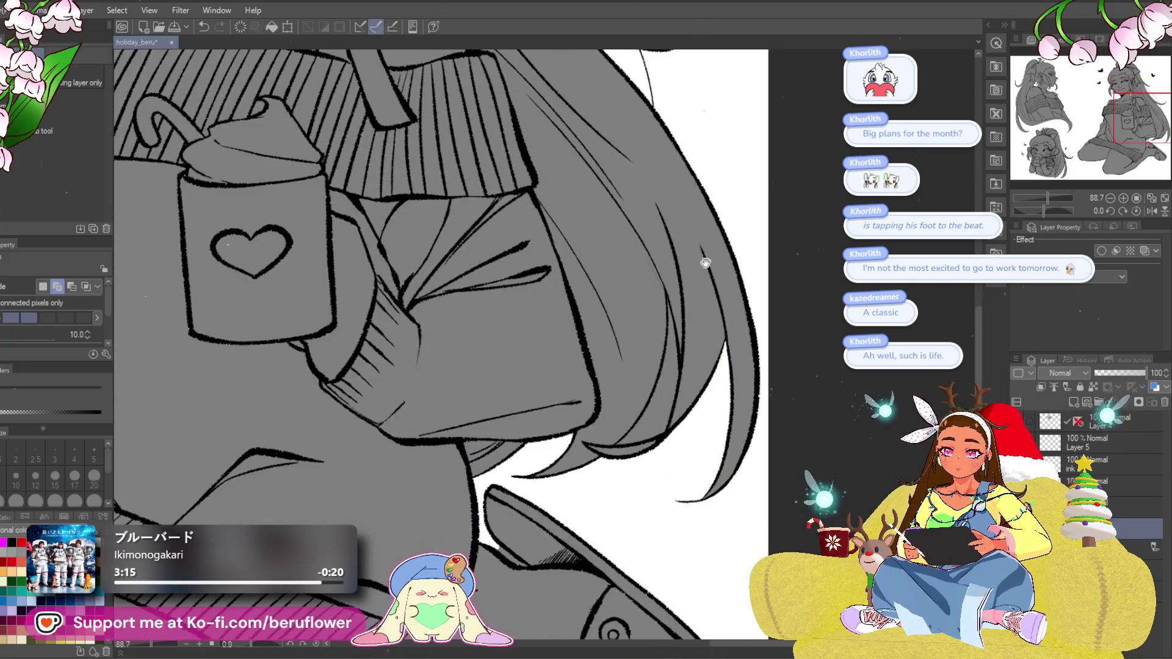
left_click_drag(664, 402, 659, 407)
key("Delete")
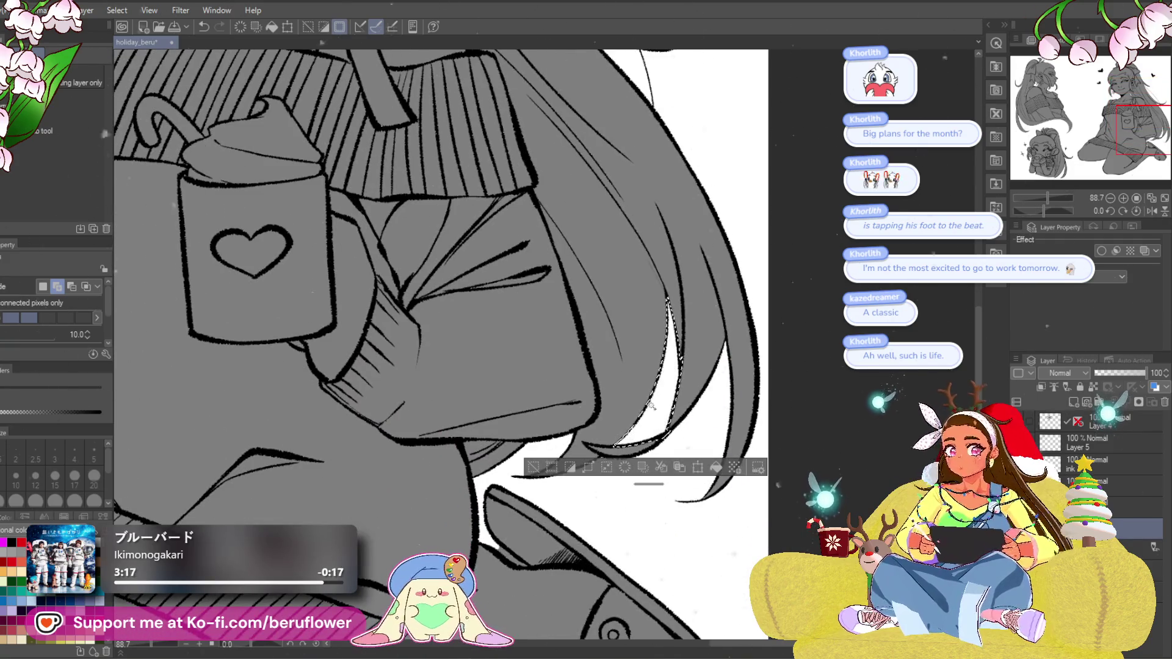
key("ctrl+d")
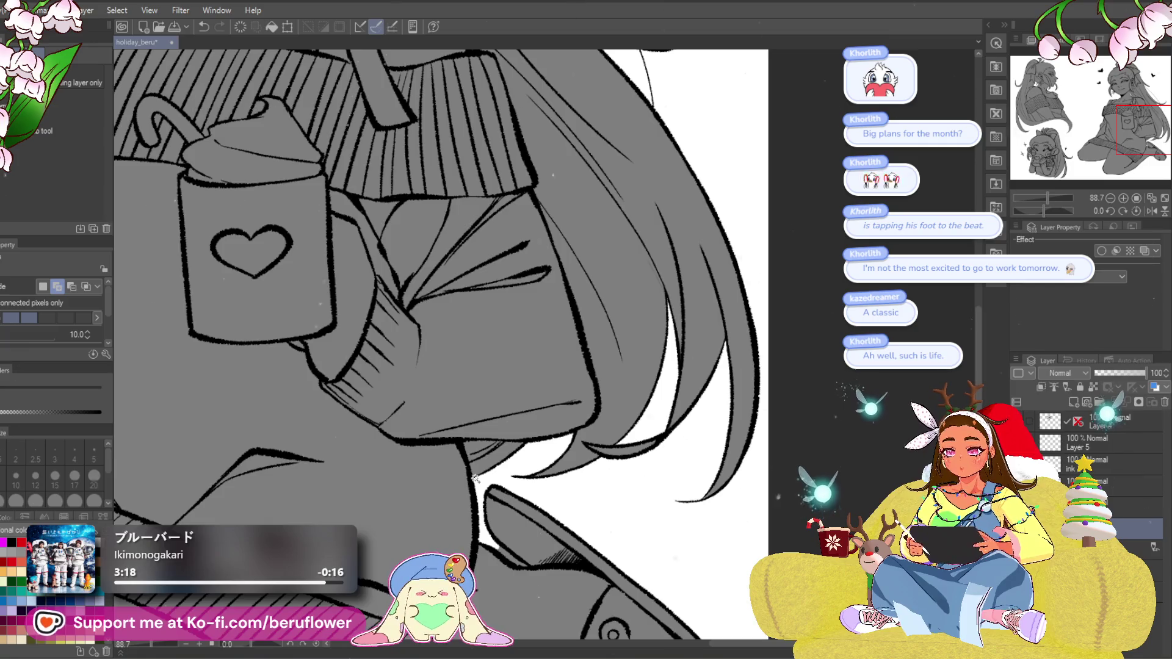
Clear the grey inside the left figure's hair strand.
scroll(475, 479, "down", 5)
scroll(436, 317, "up", 2)
mouse_move(436, 317)
left_mouse_down()
mouse_move(615, 339)
mouse_move(692, 412)
left_mouse_up()
left_click_drag(291, 294, 293, 360)
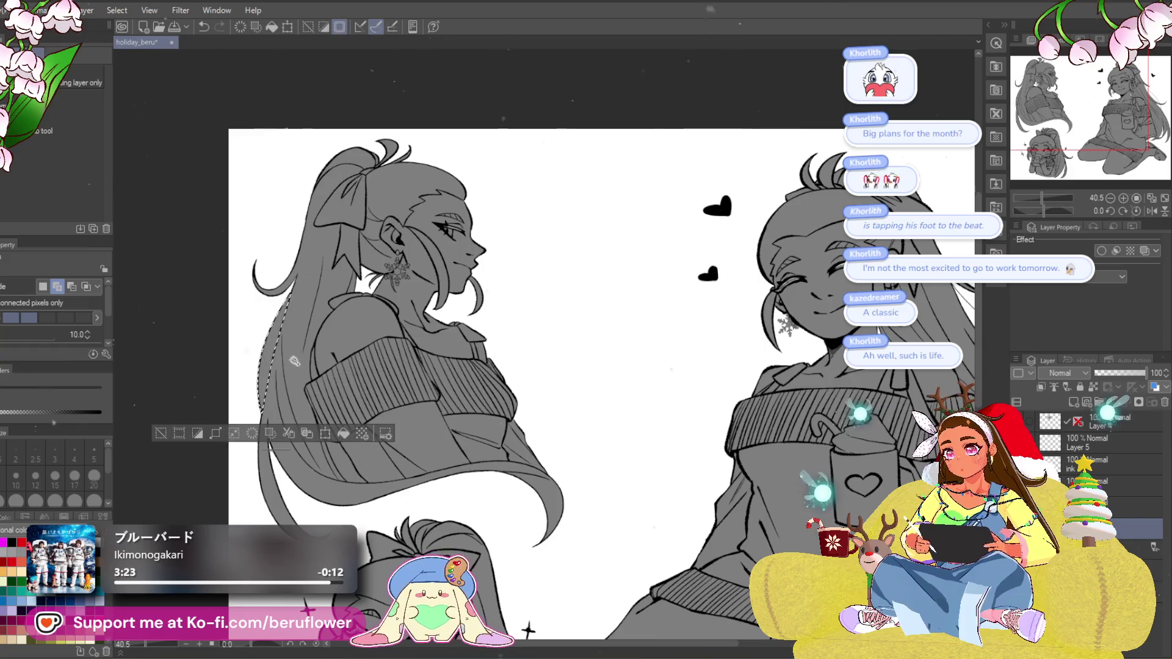
key("Delete")
key("ctrl+d")
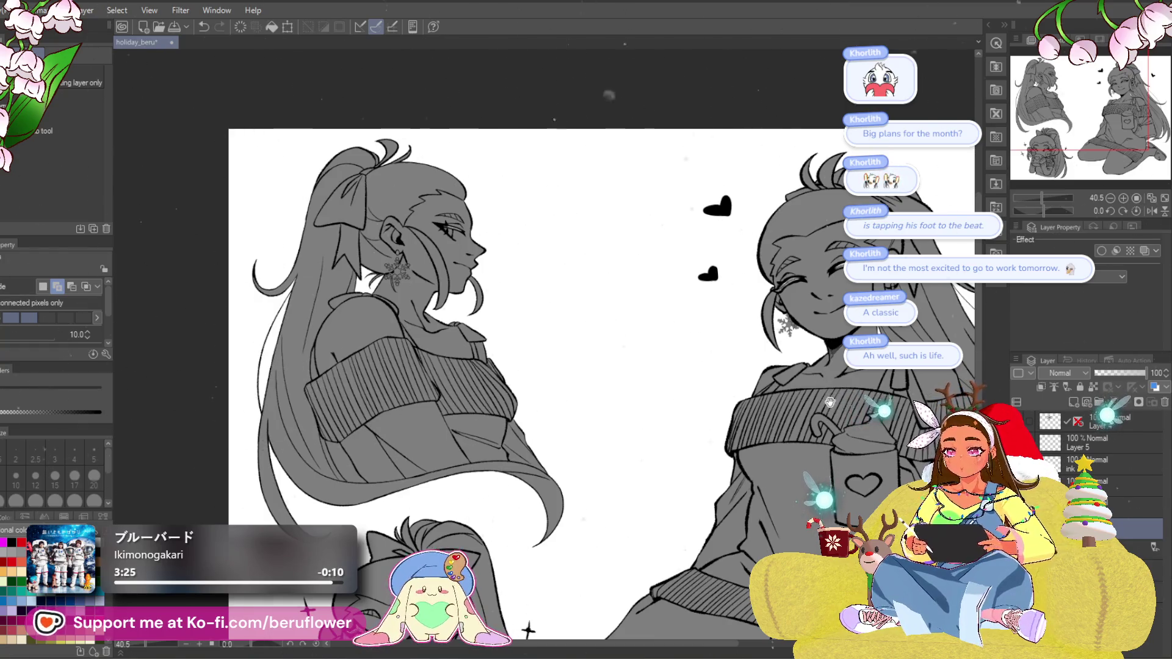
Erase the line crossing the snowflake earring's arm.
left_click_drag(831, 402, 789, 347)
scroll(834, 361, "up", 5)
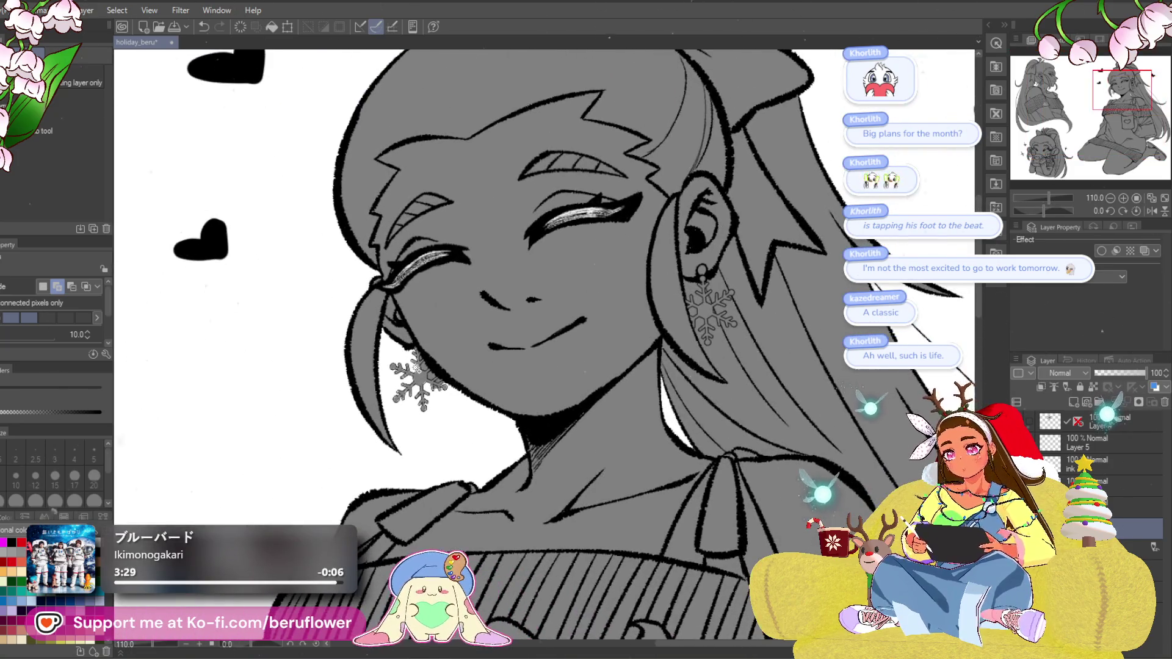
scroll(415, 382, "up", 5)
mouse_move(431, 318)
left_mouse_down()
mouse_move(482, 366)
mouse_move(464, 391)
left_mouse_up()
key("Delete")
key("ctrl+d")
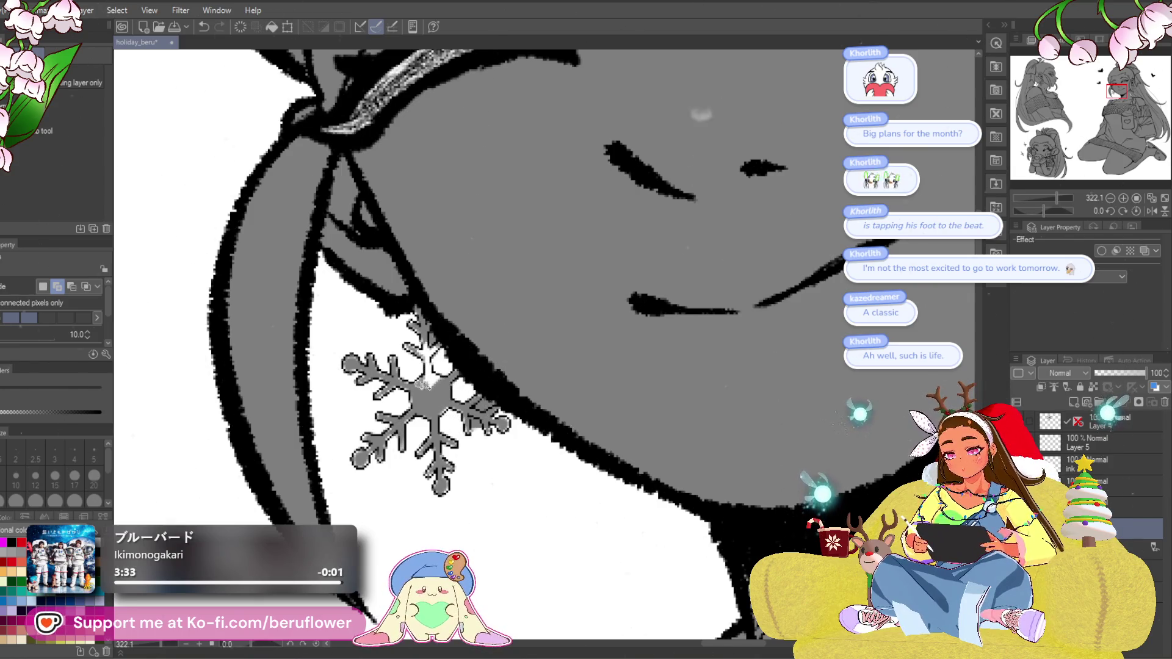
Draw the snowflake earrings with a size-15 pen while zoomed in on the face.
key("p")
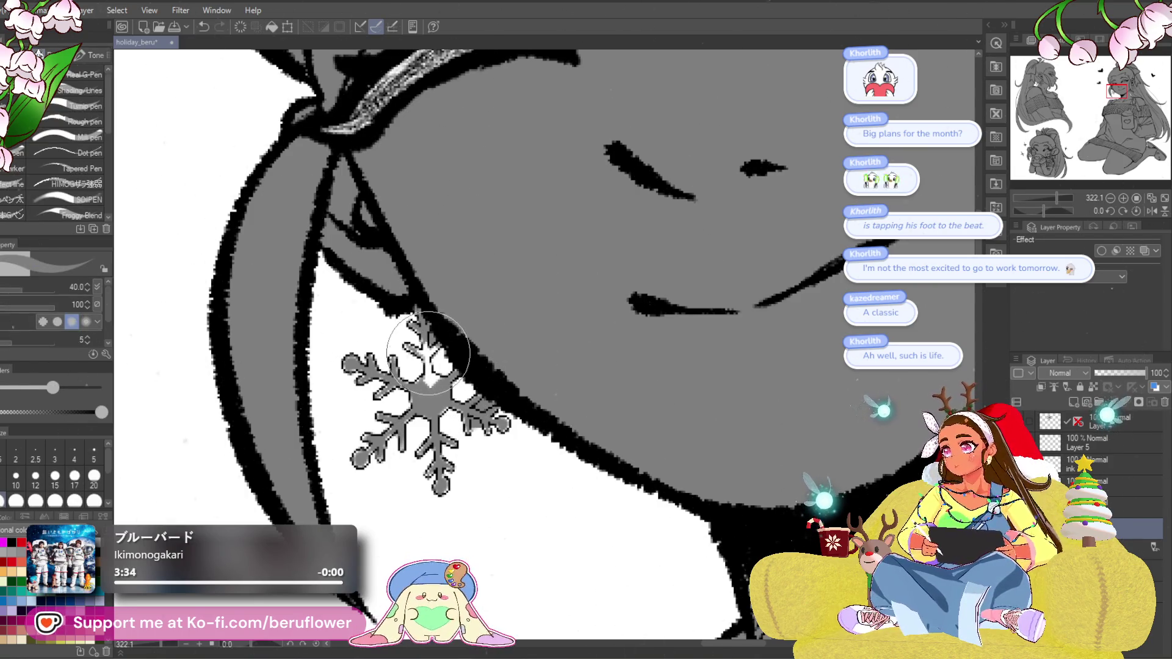
key("bracketleft")
key("bracketleft")
key("bracketleft")
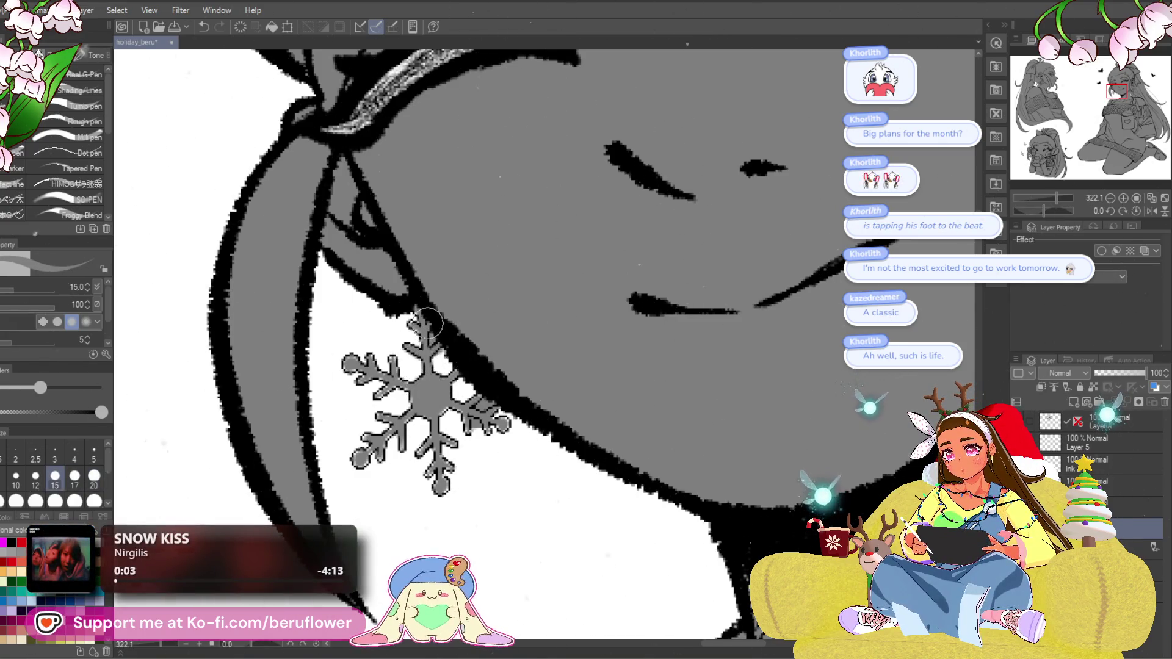
left_click_drag(380, 365, 398, 364)
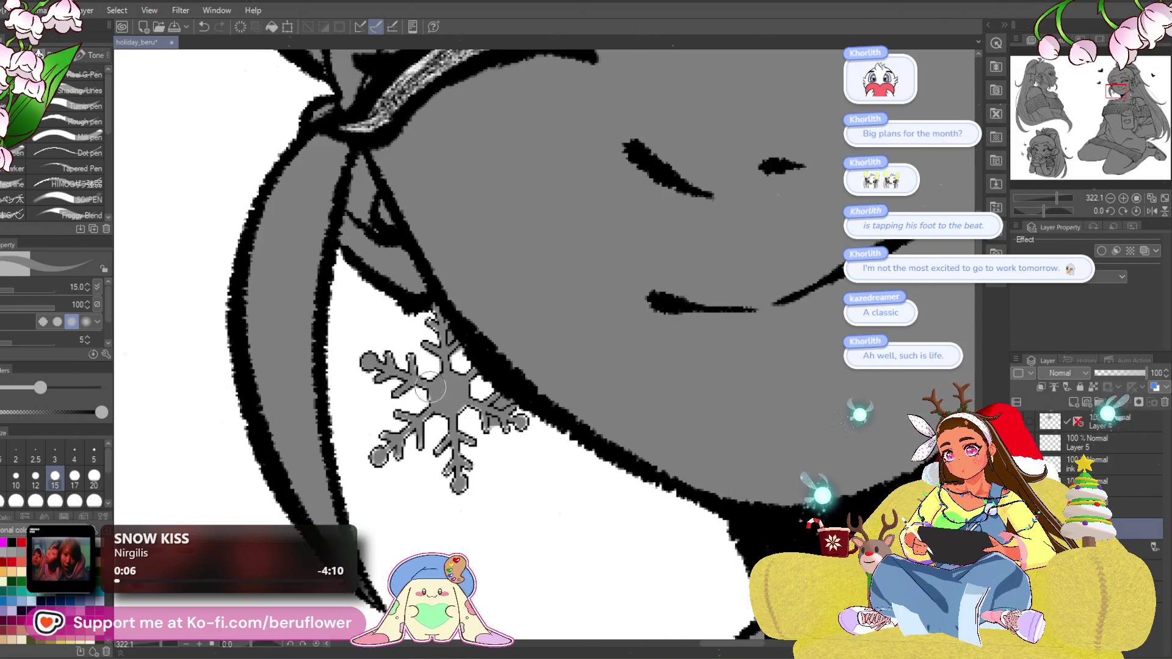
left_click_drag(433, 406, 439, 363)
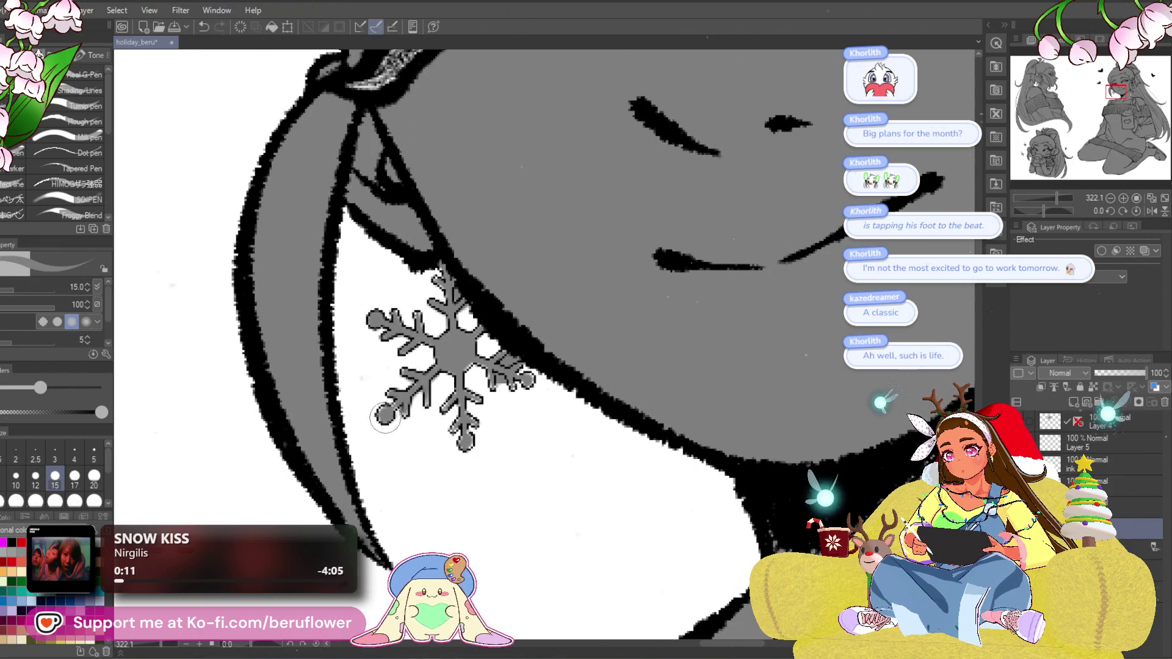
left_click_drag(466, 413, 463, 411)
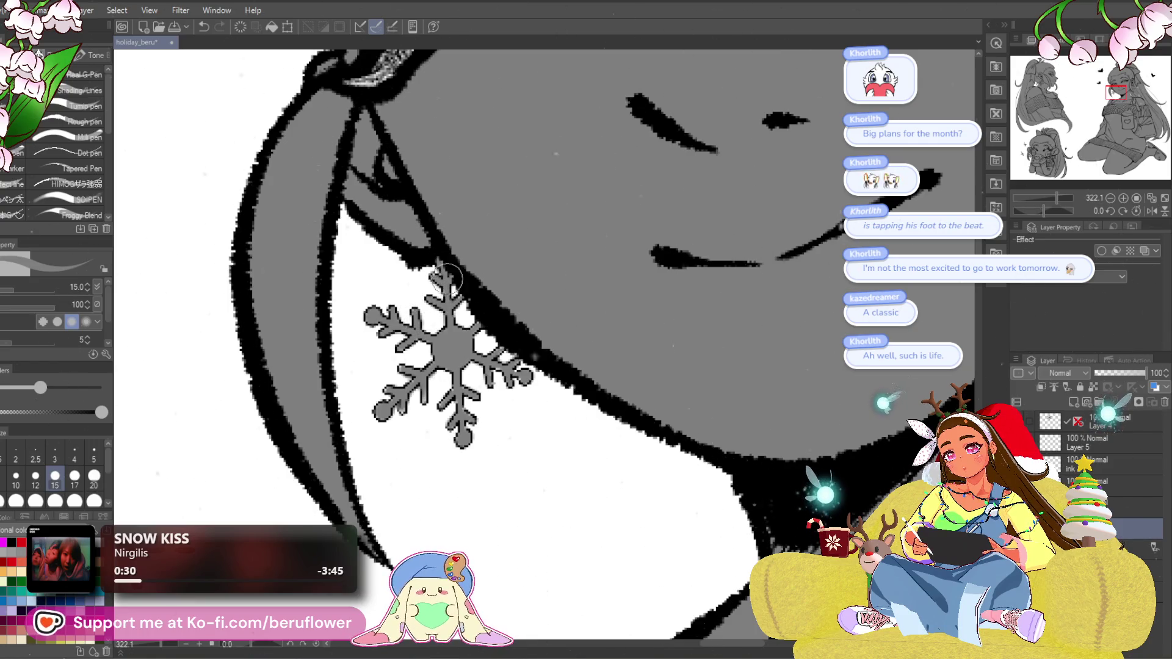
scroll(443, 272, "down", 5)
scroll(452, 284, "up", 6)
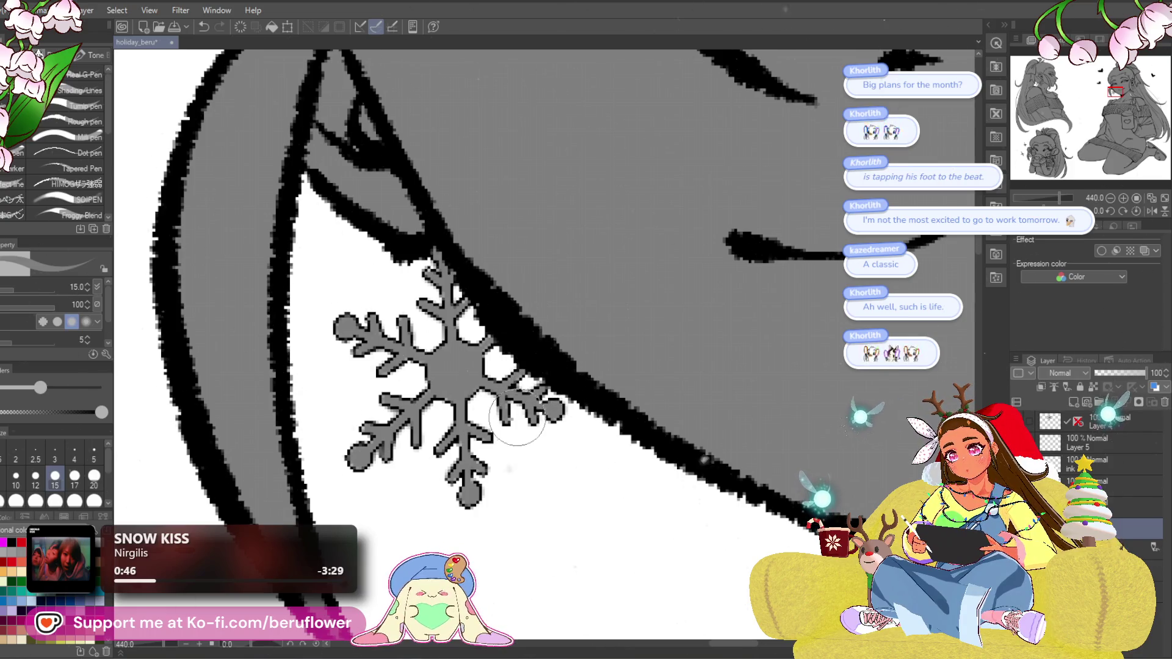
scroll(487, 487, "down", 8)
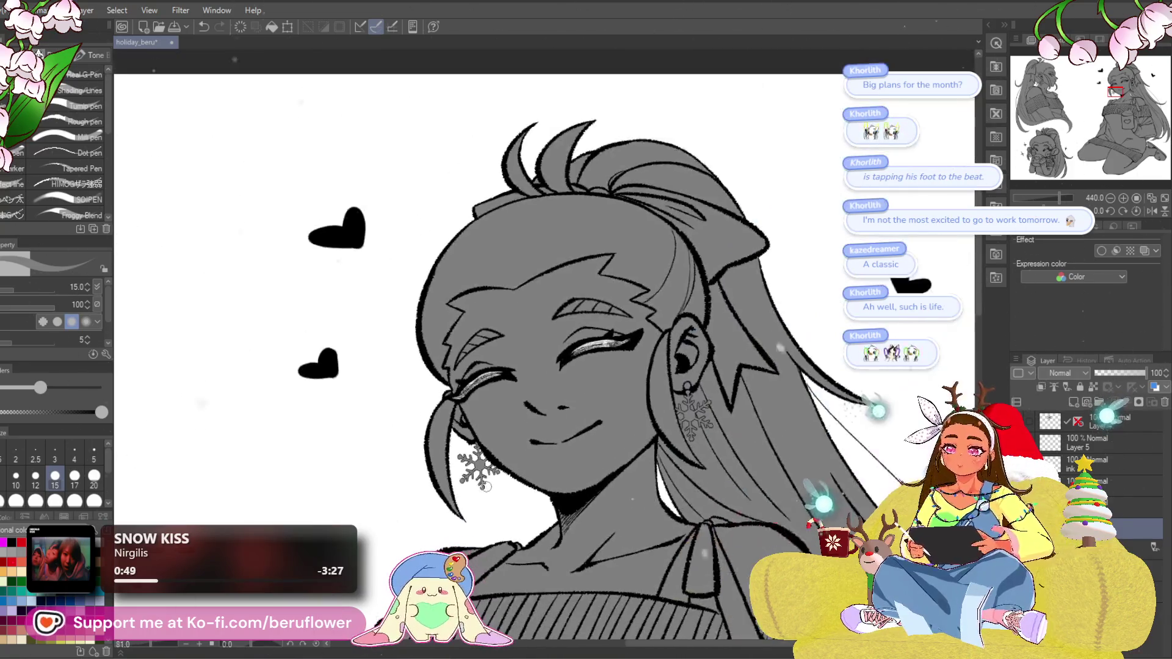
Lower the gray fill layer's opacity so the flat fills look lighter.
scroll(649, 554, "down", 3)
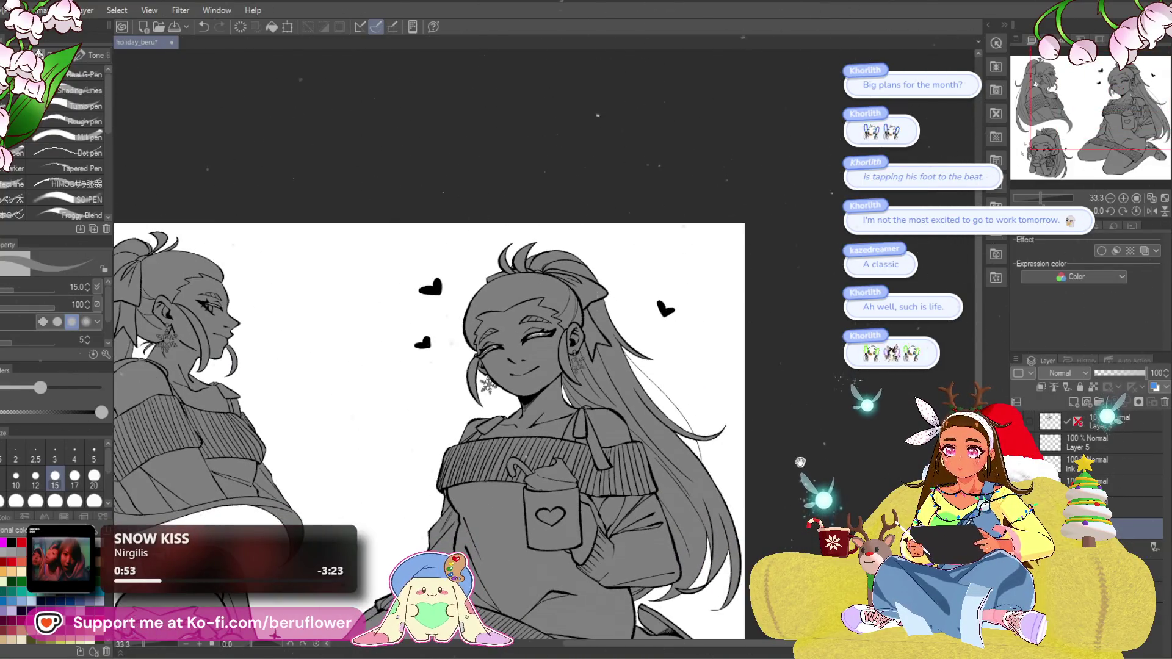
mouse_move(701, 486)
left_mouse_down()
mouse_move(749, 348)
mouse_move(792, 293)
mouse_move(812, 300)
left_mouse_up()
mouse_move(1117, 373)
left_mouse_down()
mouse_move(1129, 373)
mouse_move(1119, 374)
left_mouse_up()
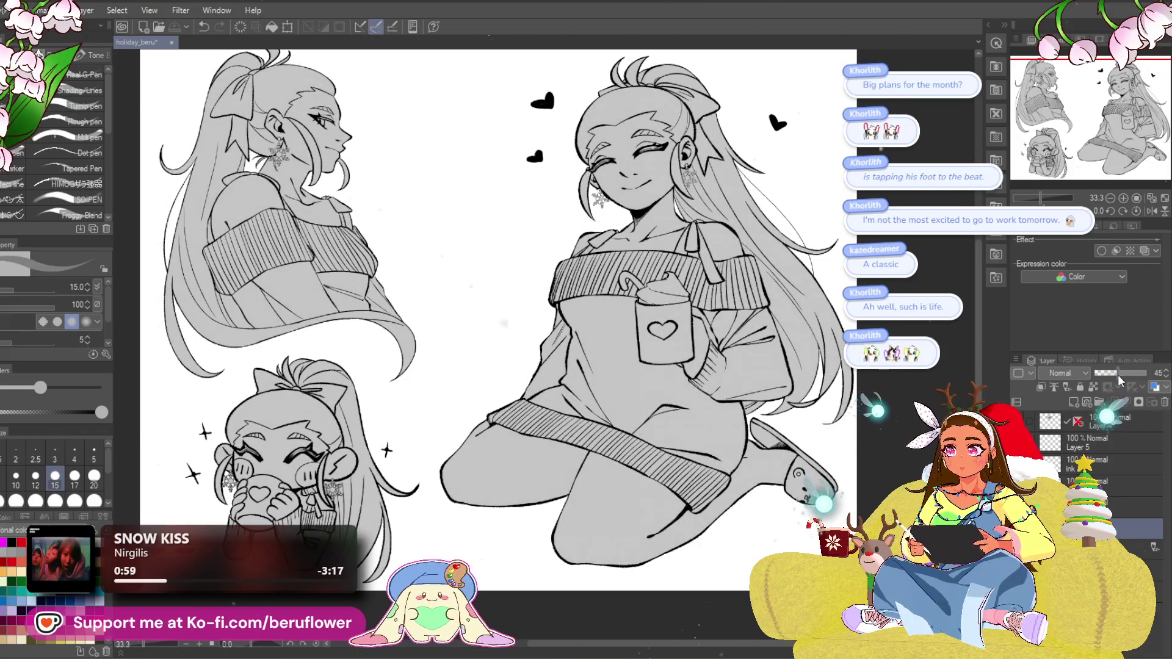
left_click_drag(488, 305, 542, 279)
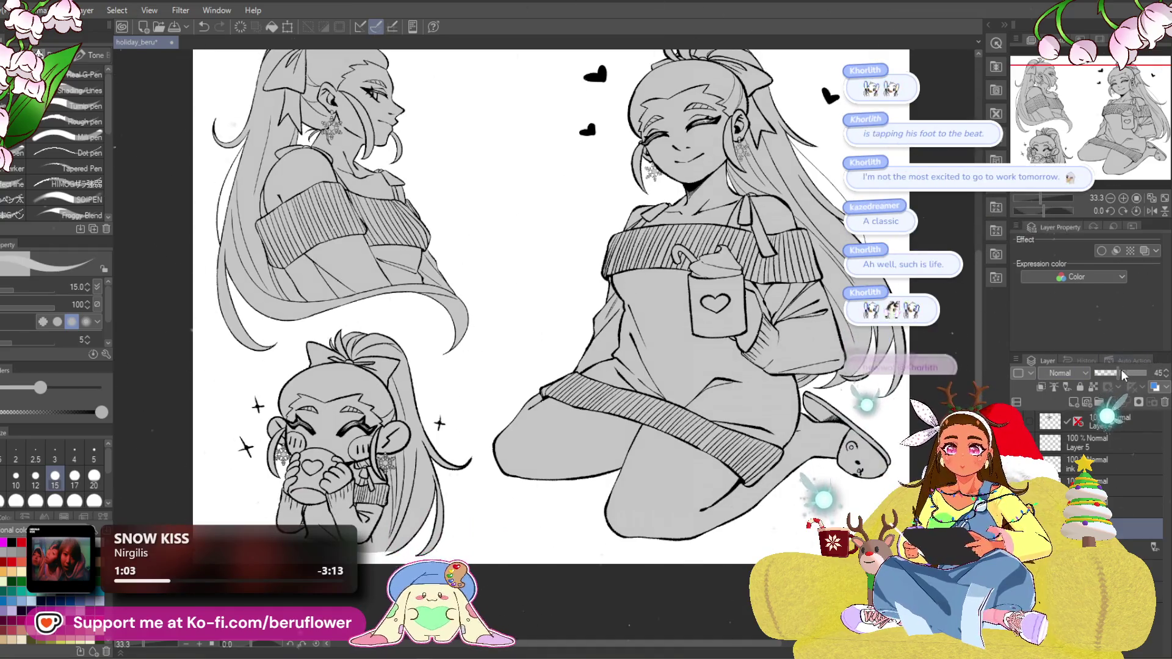
left_click_drag(1120, 372, 1146, 372)
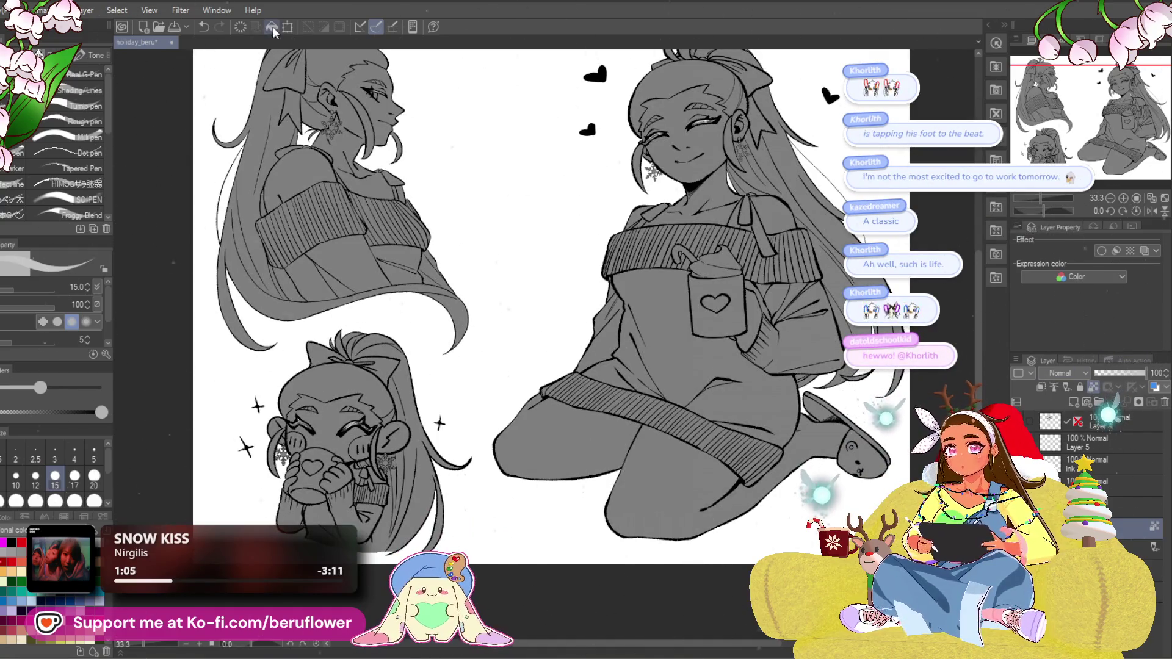
key("ctrl+z")
Fit the whole page in view, select the top layer, and save holiday_beru.
left_click_drag(798, 472, 675, 470)
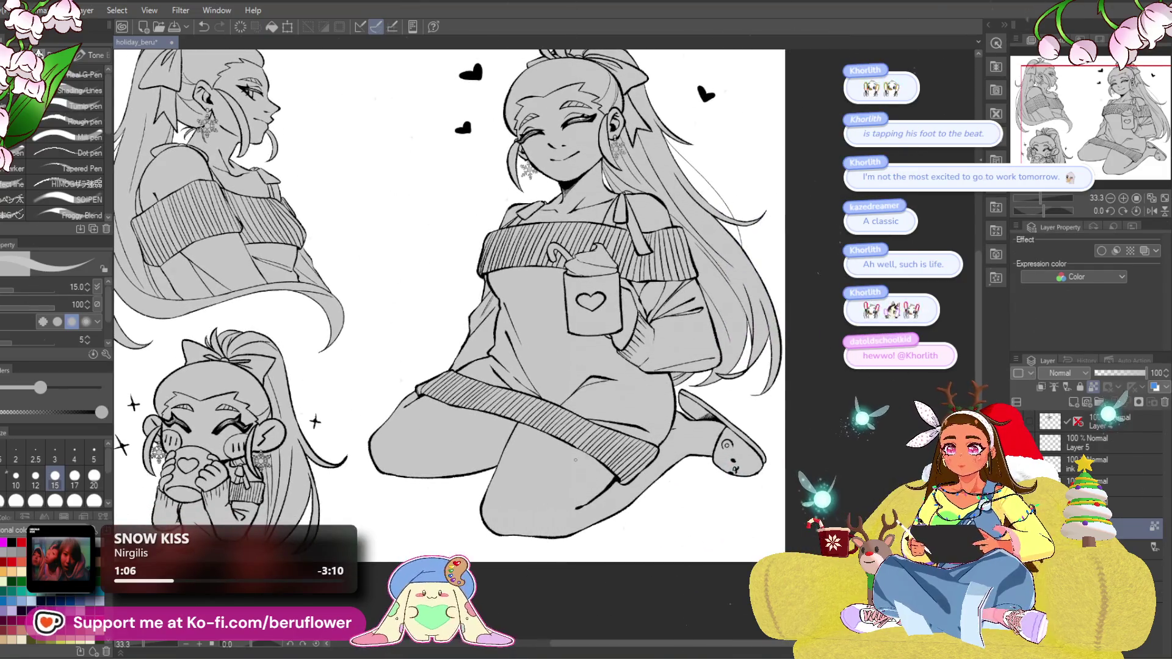
scroll(575, 460, "down", 1)
left_click_drag(727, 473, 797, 467)
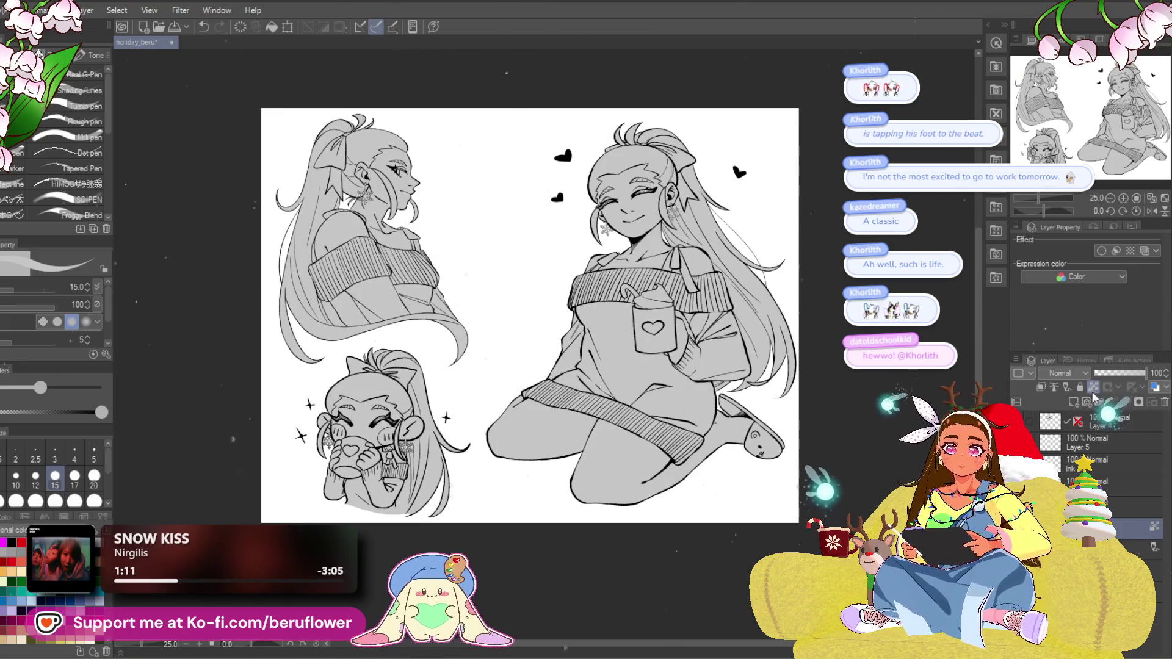
mouse_move(739, 523)
left_mouse_down()
mouse_move(714, 543)
mouse_move(689, 540)
left_mouse_up()
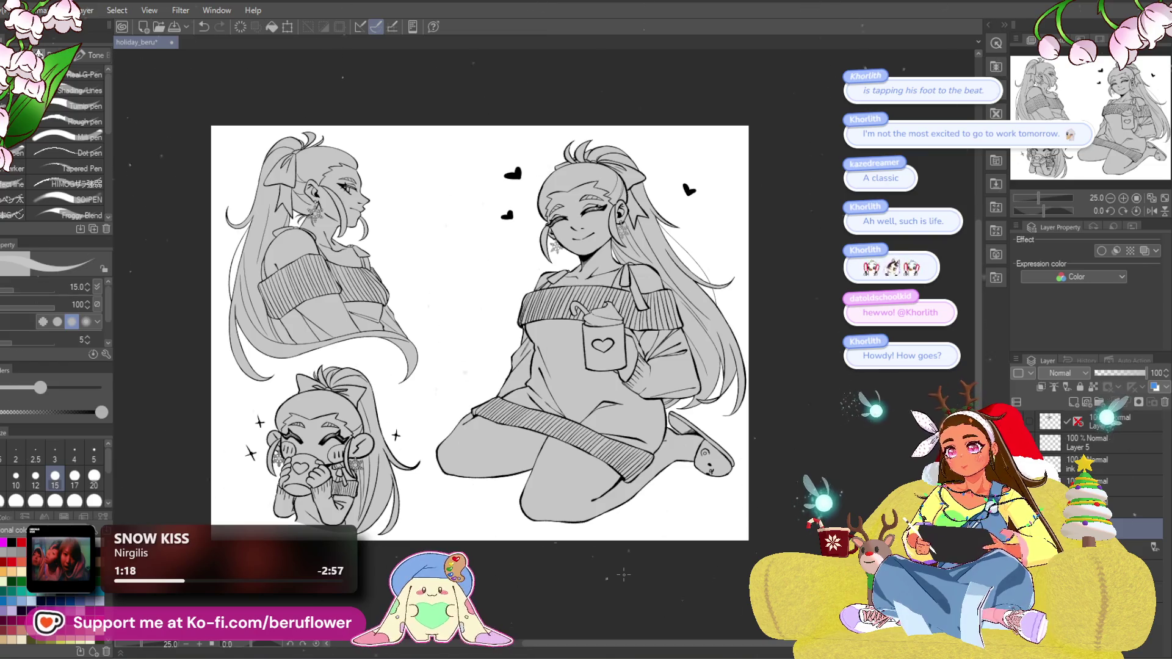
key("alt+bracketright")
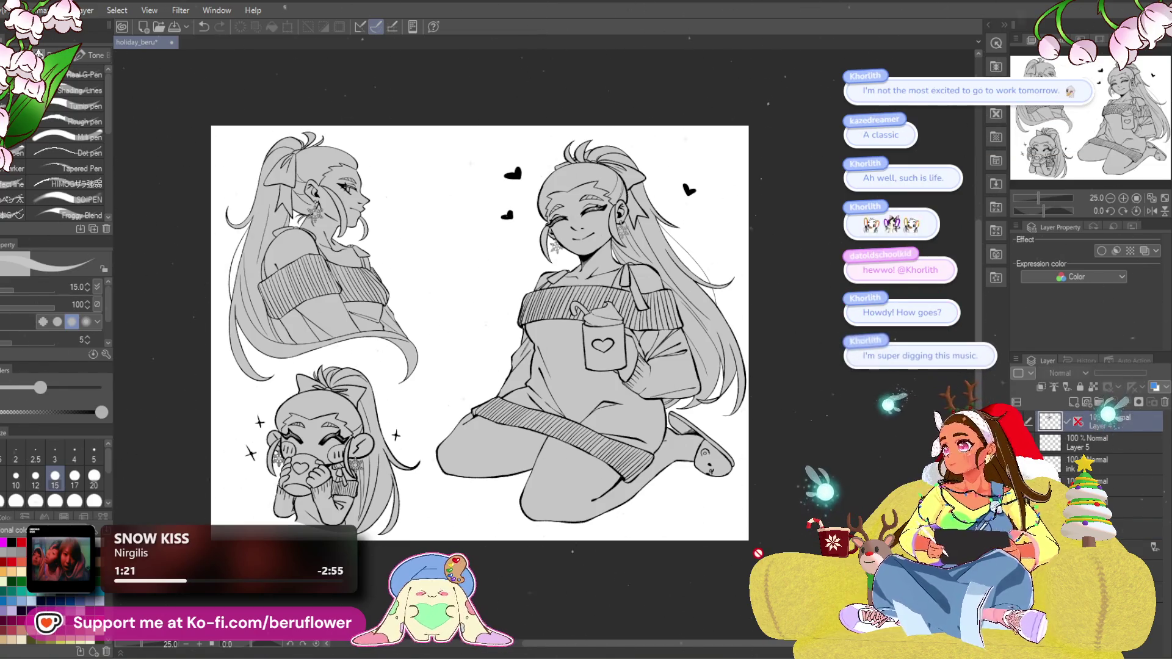
key("ctrl+s")
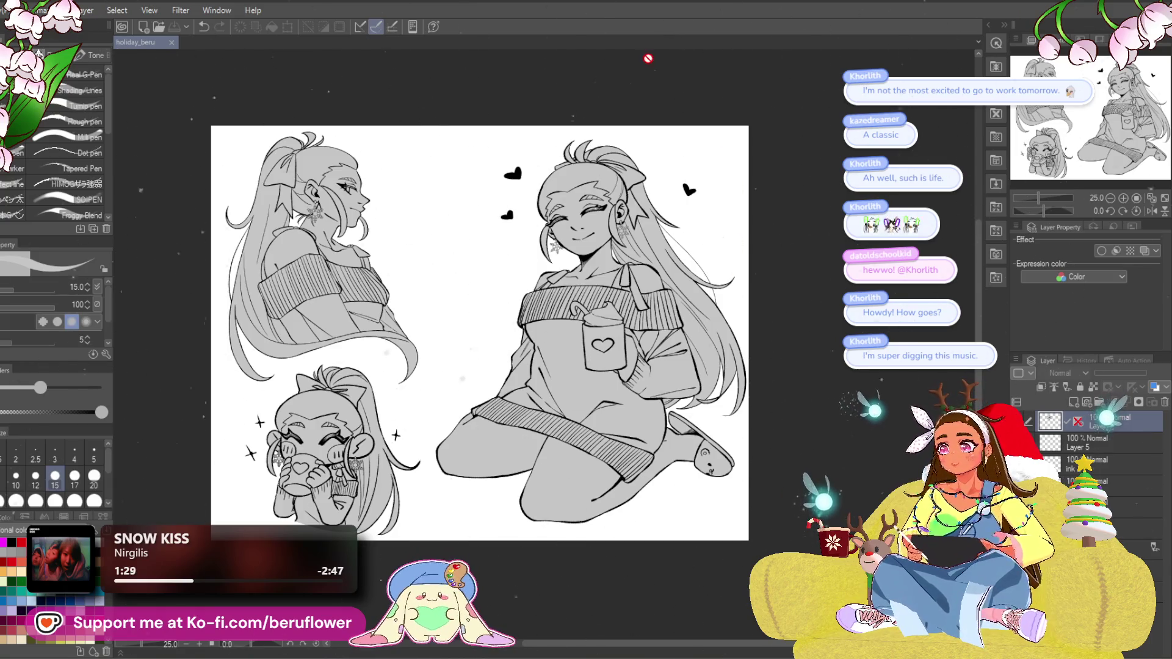
Import the BERUFLOWER logo image and enlarge it across the three figures.
left_click(10, 10)
mouse_move(28, 288)
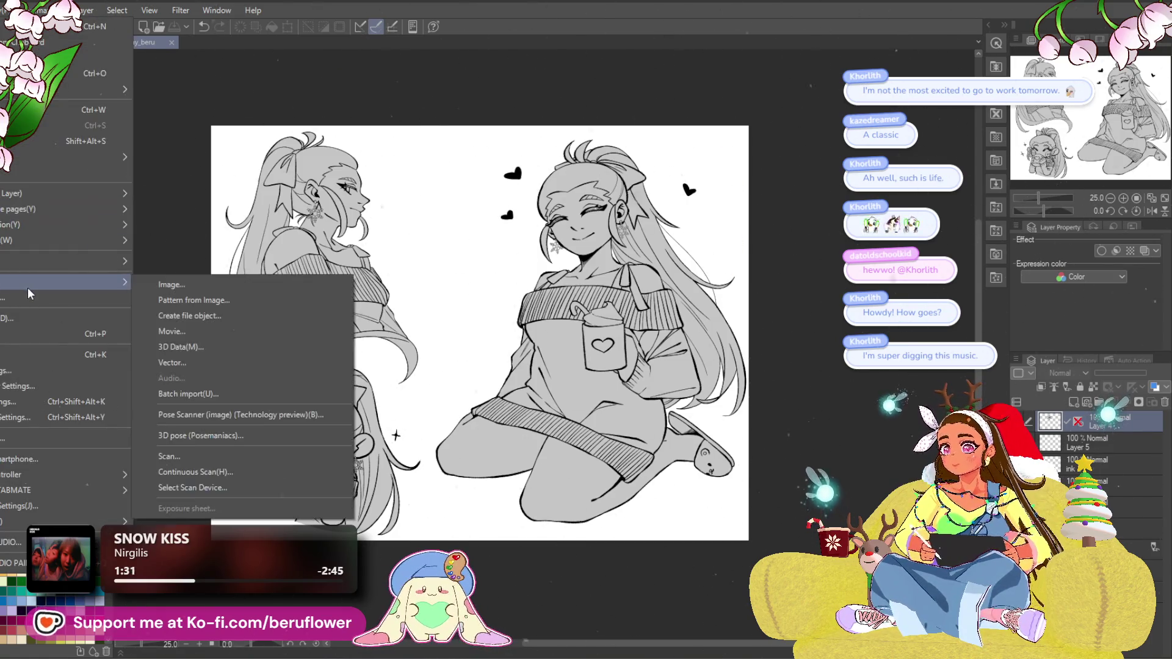
left_click(182, 285)
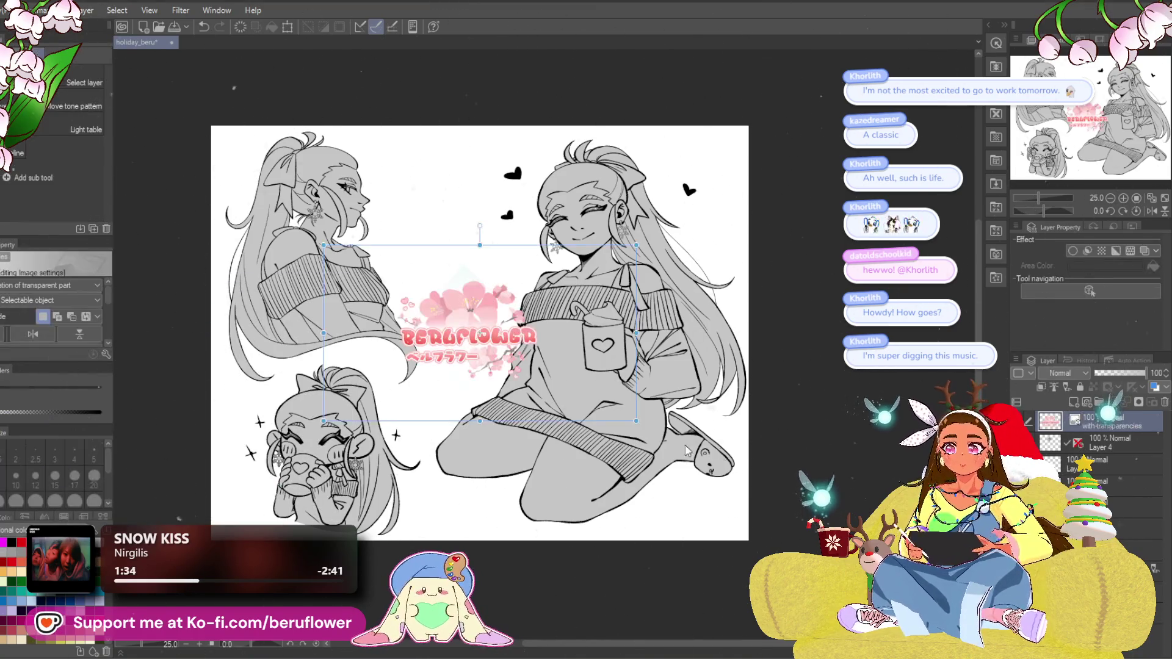
mouse_move(566, 421)
left_mouse_down()
mouse_move(565, 612)
mouse_move(566, 586)
left_mouse_up()
mouse_move(504, 473)
left_mouse_down()
mouse_move(512, 361)
mouse_move(530, 379)
mouse_move(541, 355)
left_mouse_up()
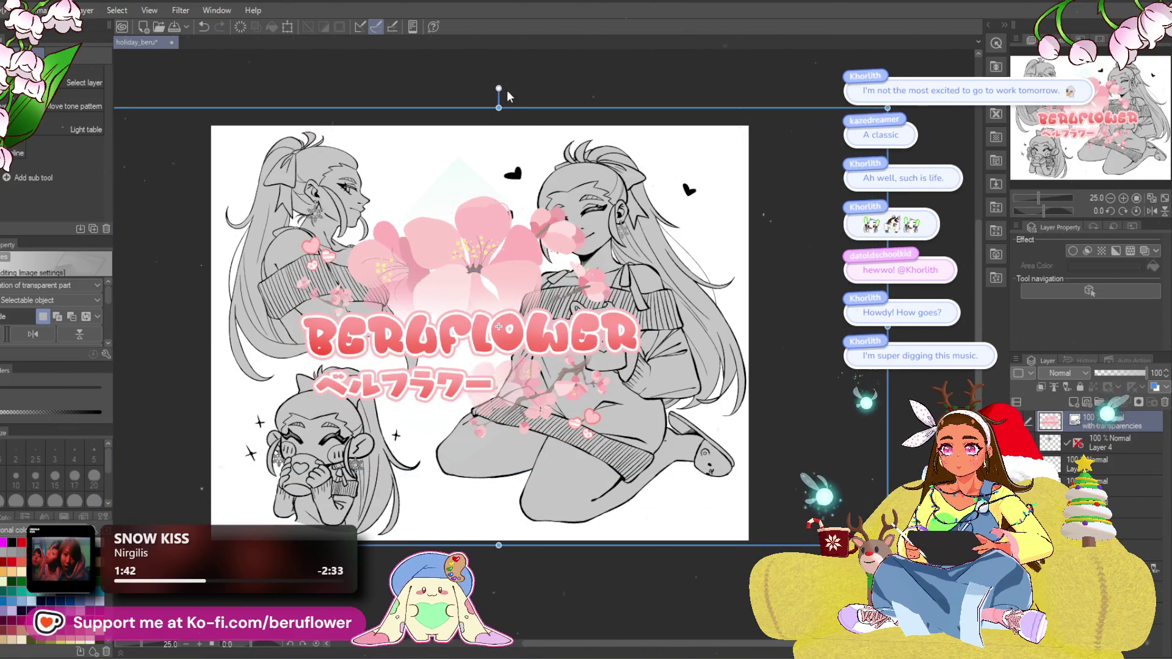
left_click_drag(507, 96, 506, 60)
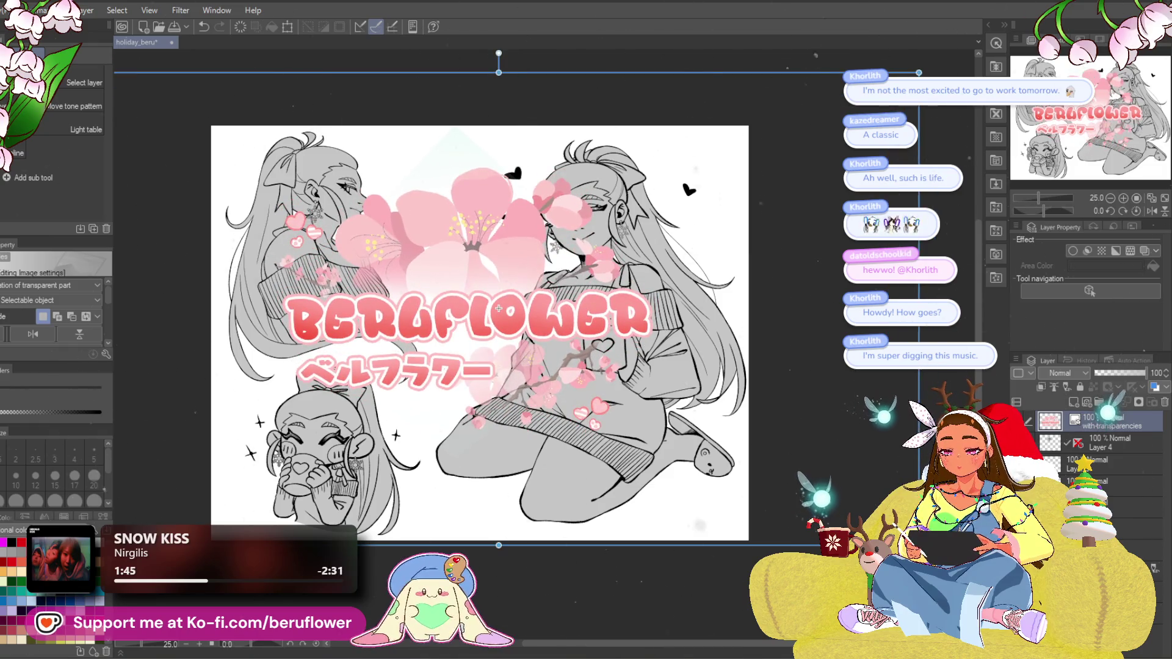
left_click_drag(499, 546, 500, 615)
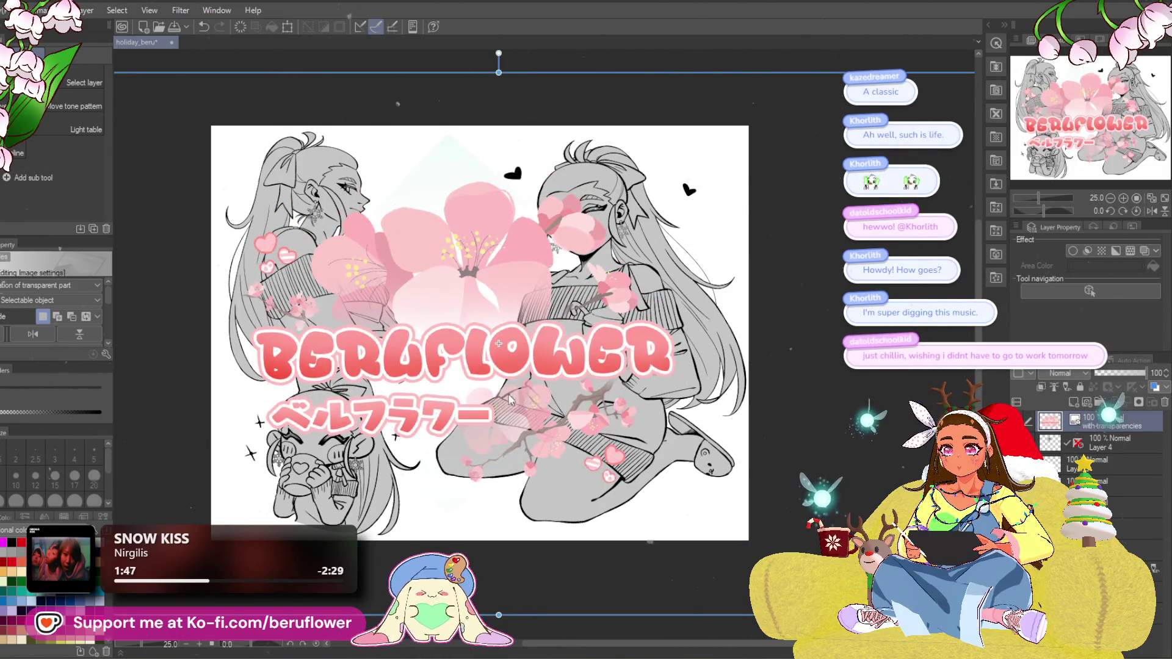
left_click_drag(512, 385, 514, 398)
Fade the logo to 20% opacity and save the file.
mouse_move(1113, 374)
left_mouse_down()
mouse_move(1122, 372)
mouse_move(1100, 382)
left_mouse_up()
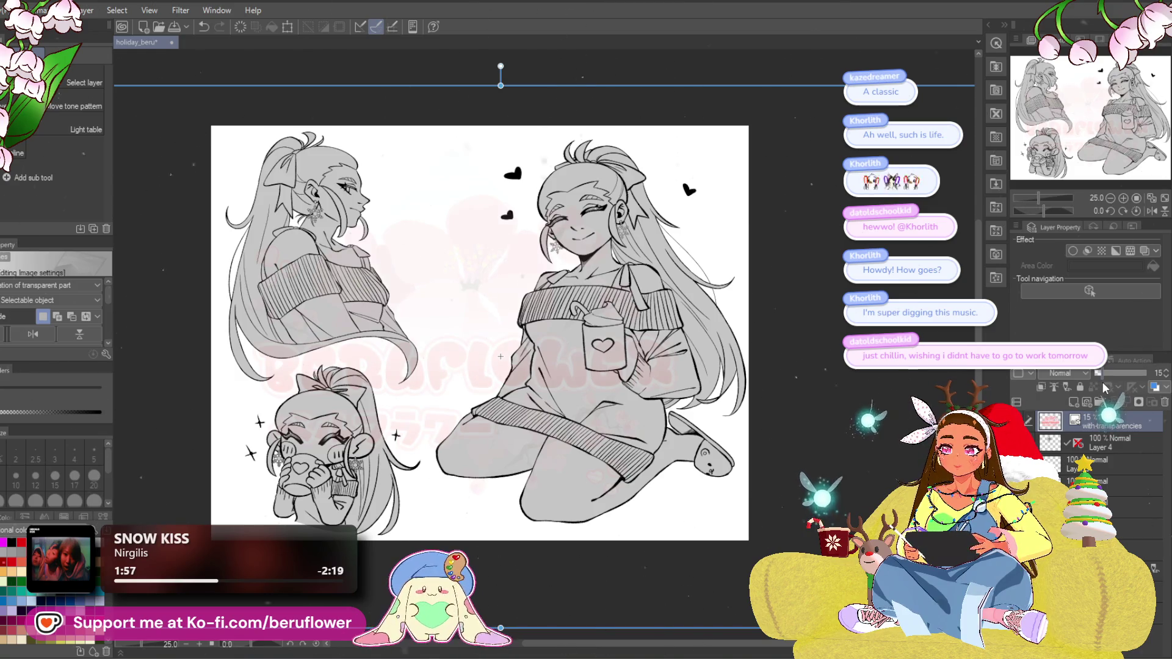
left_click(1124, 501)
key("ctrl+s")
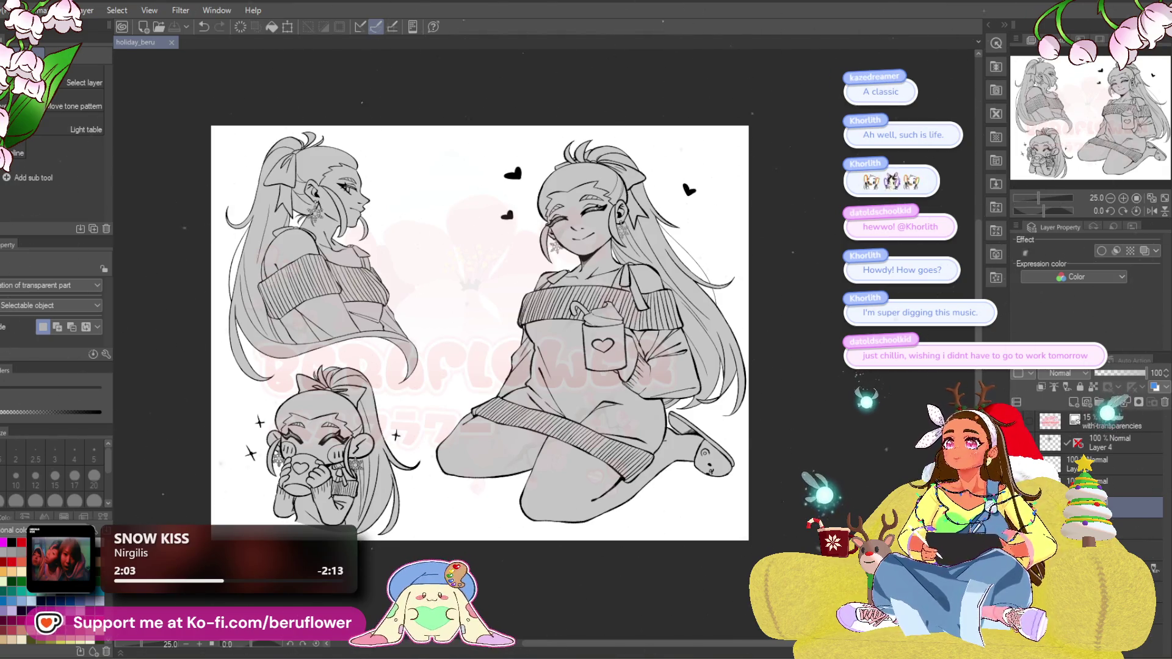
scroll(522, 218, "down", 1)
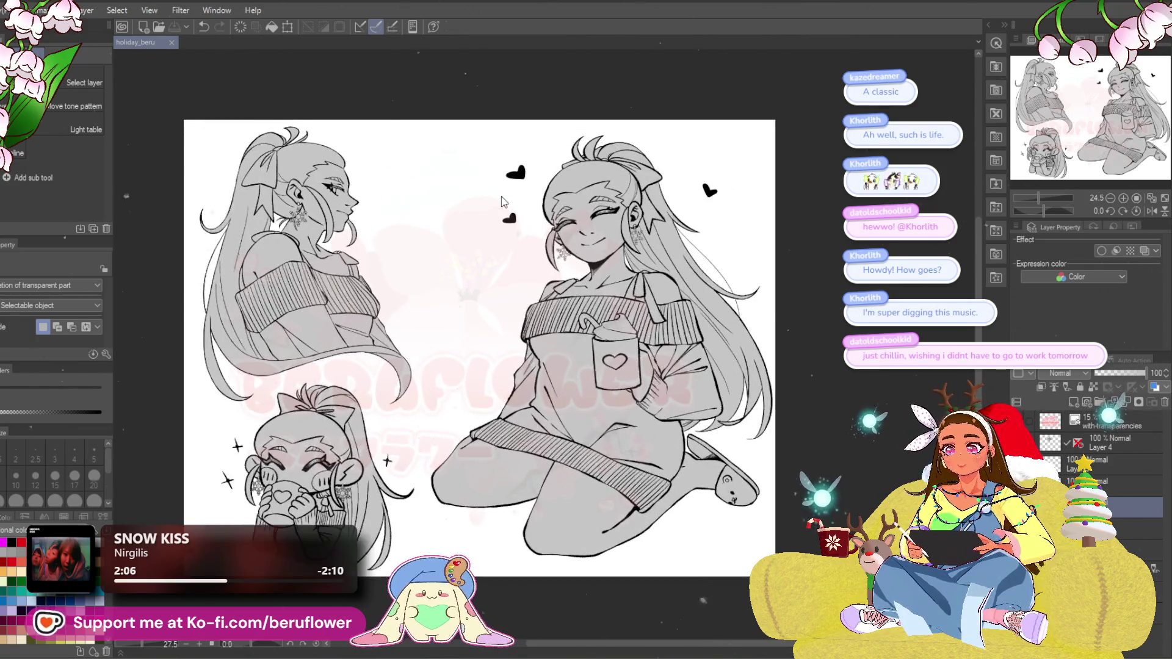
scroll(638, 204, "up", 5)
scroll(637, 204, "down", 4)
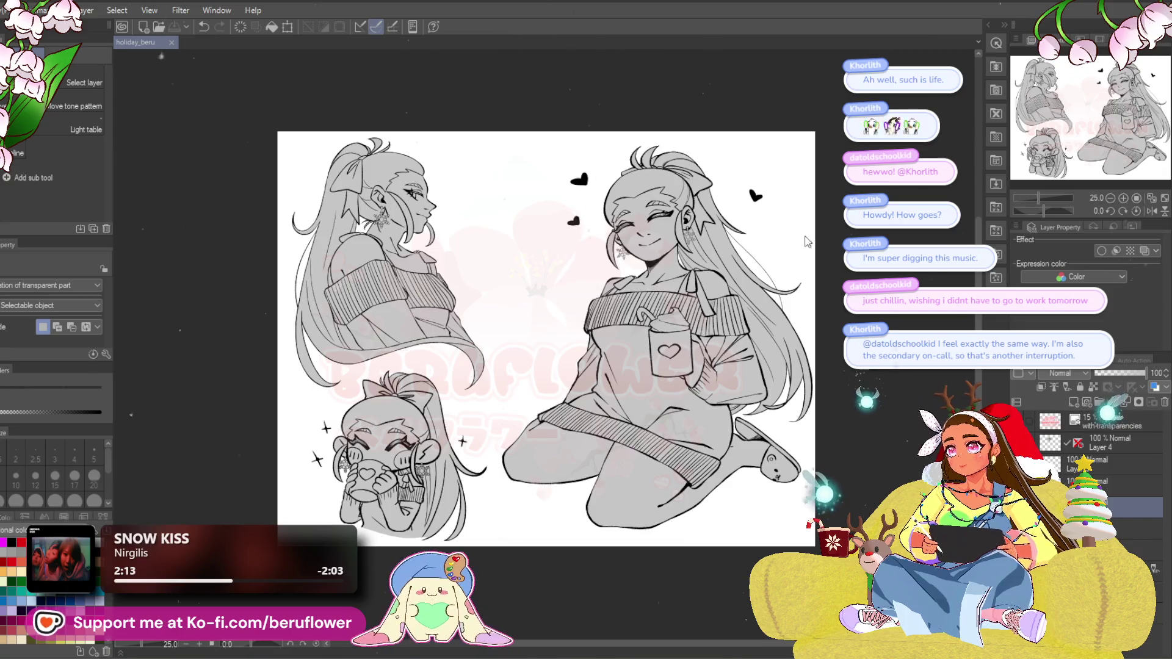
scroll(794, 235, "up", 1)
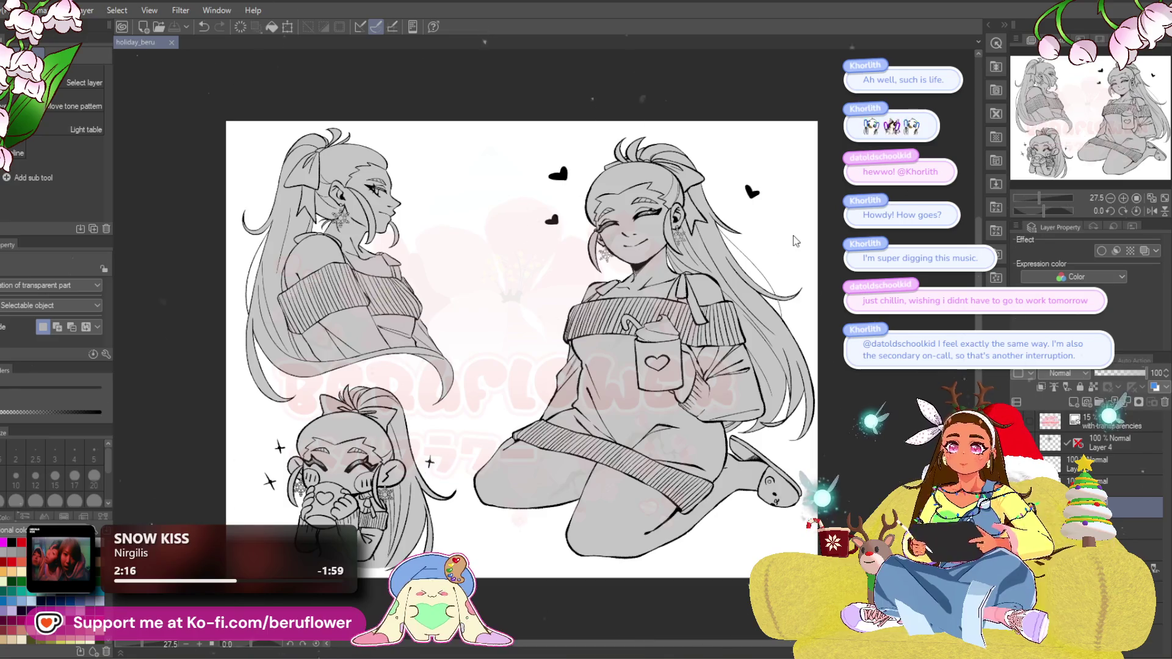
scroll(795, 240, "up", 1)
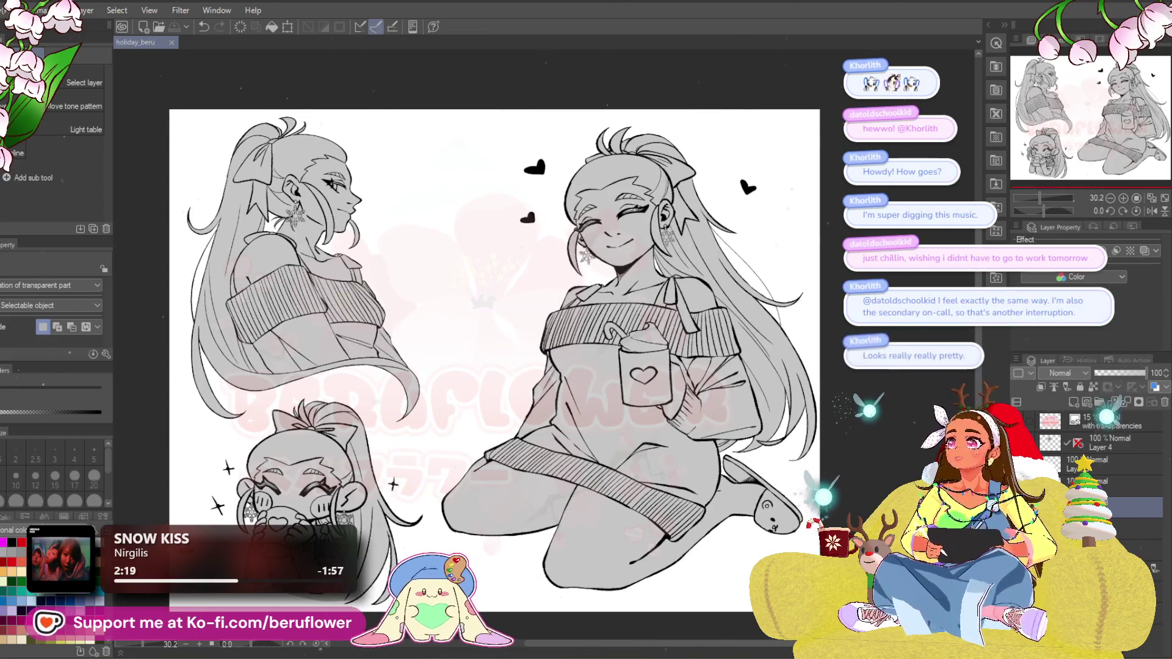
scroll(377, 219, "down", 2)
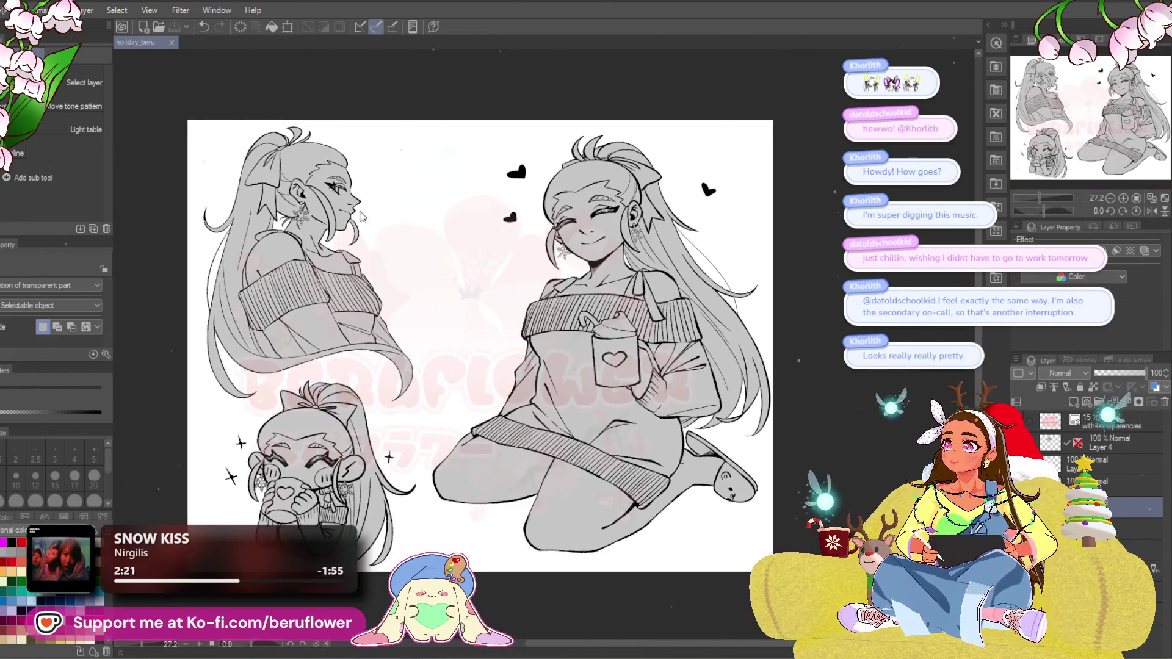
left_click_drag(1097, 100, 1016, 146)
scroll(567, 278, "up", 1)
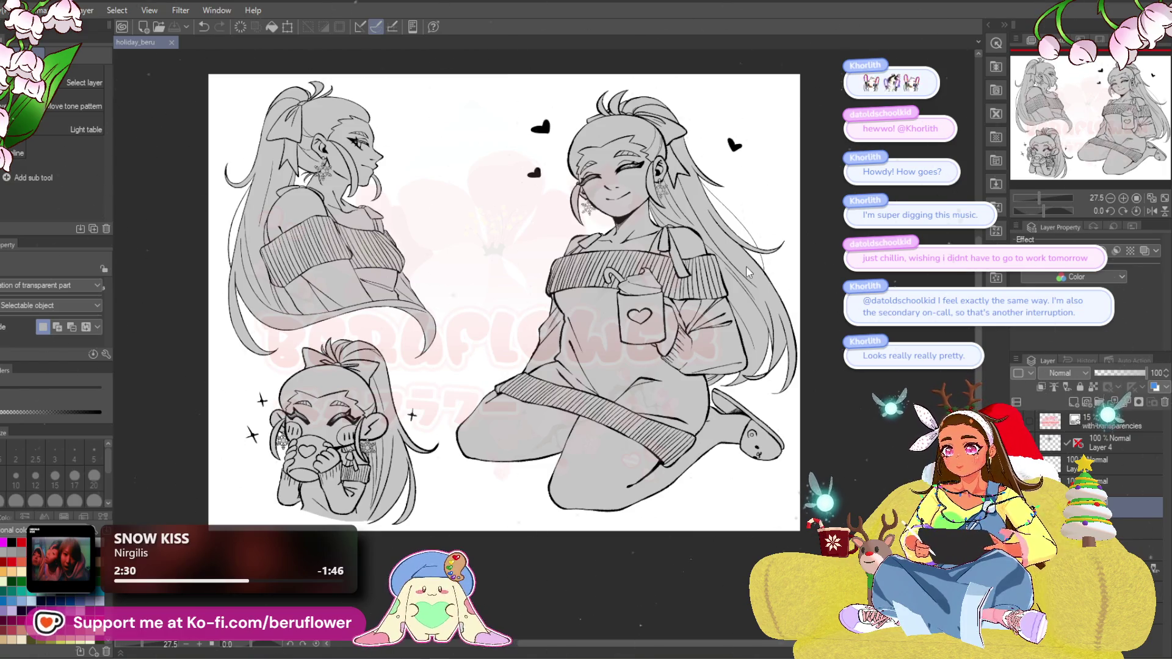
scroll(301, 300, "up", 1)
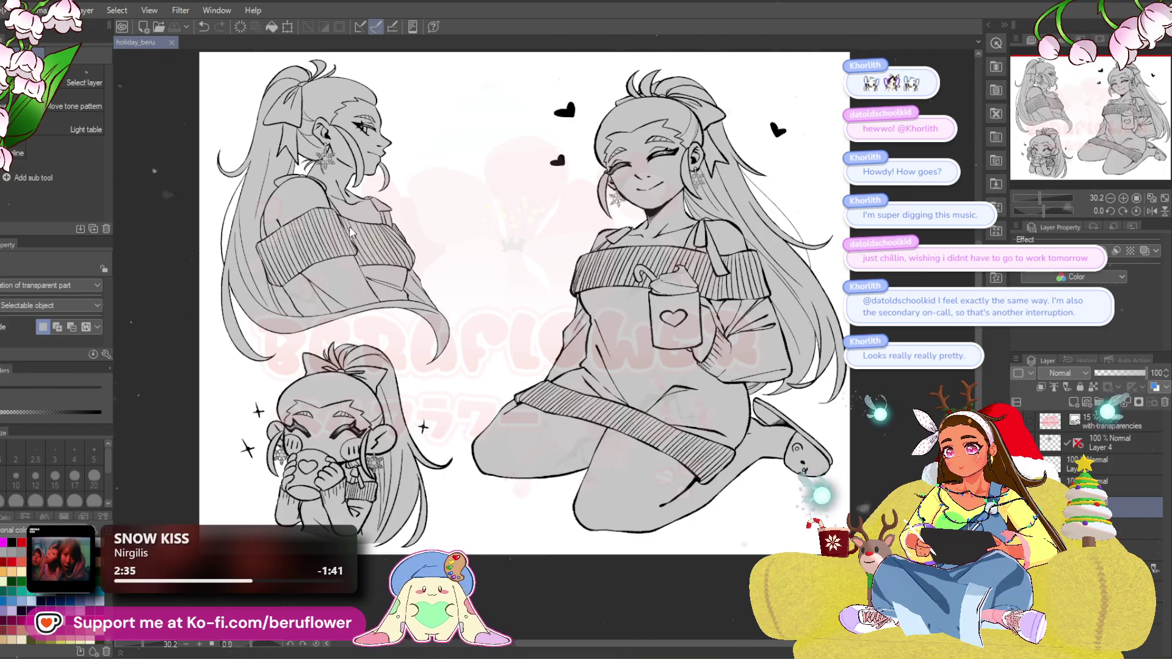
scroll(351, 231, "down", 3)
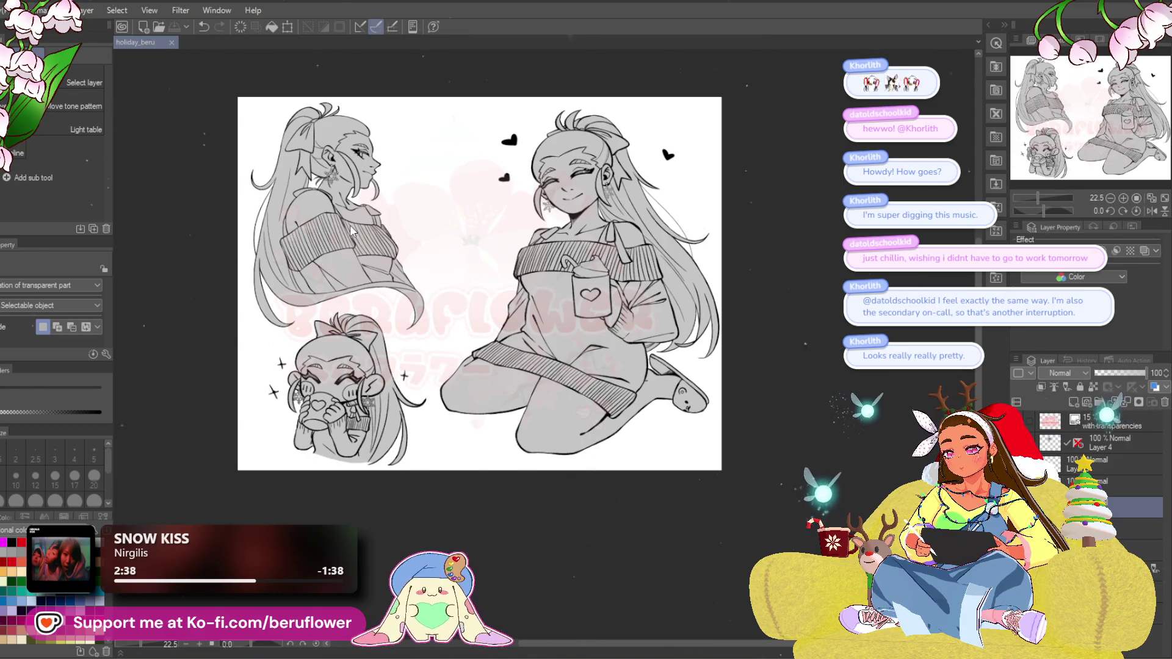
scroll(351, 231, "up", 2)
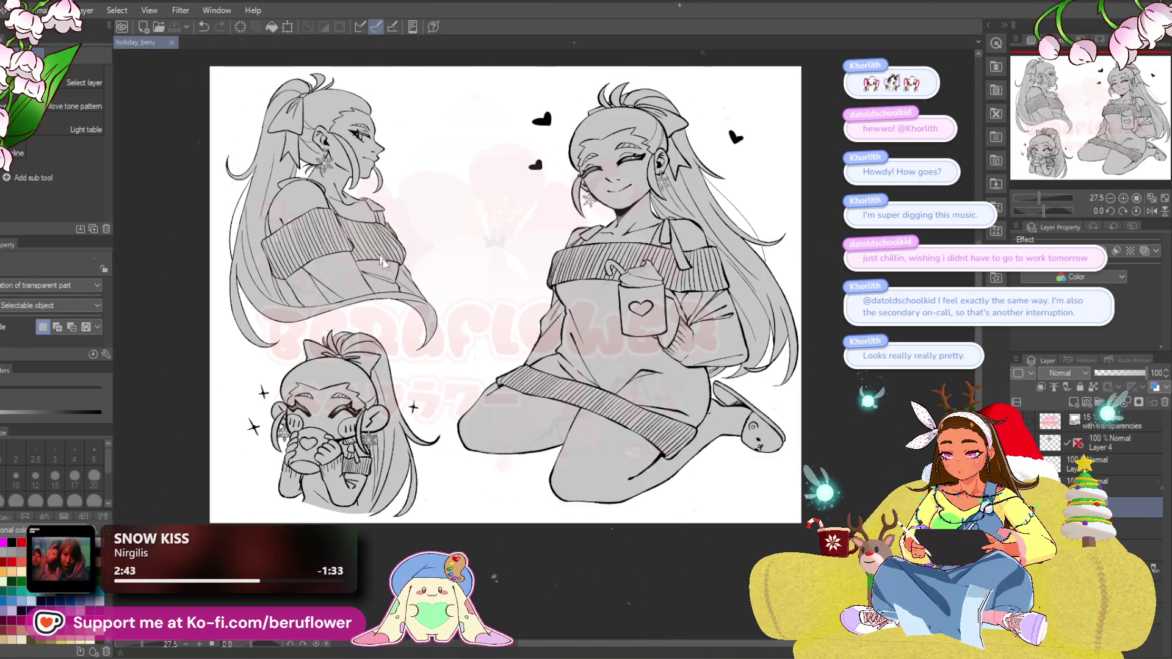
scroll(369, 455, "up", 3)
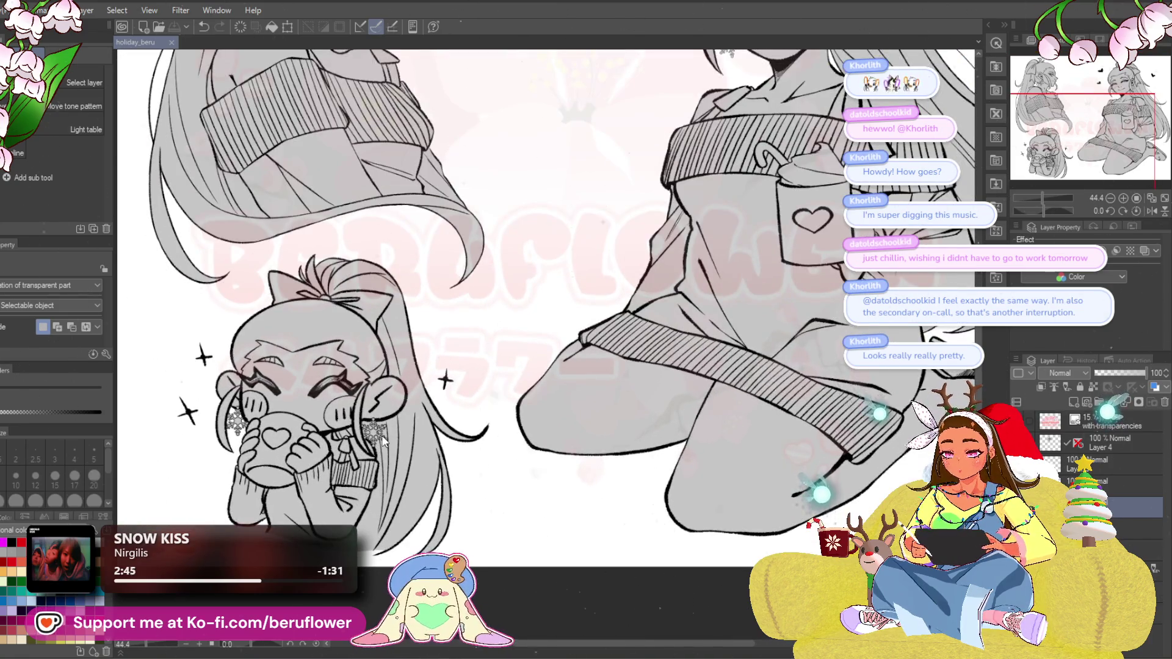
Add a small brush touch-up near the chibi and frame the chibi and kneeling figure.
scroll(384, 441, "up", 1)
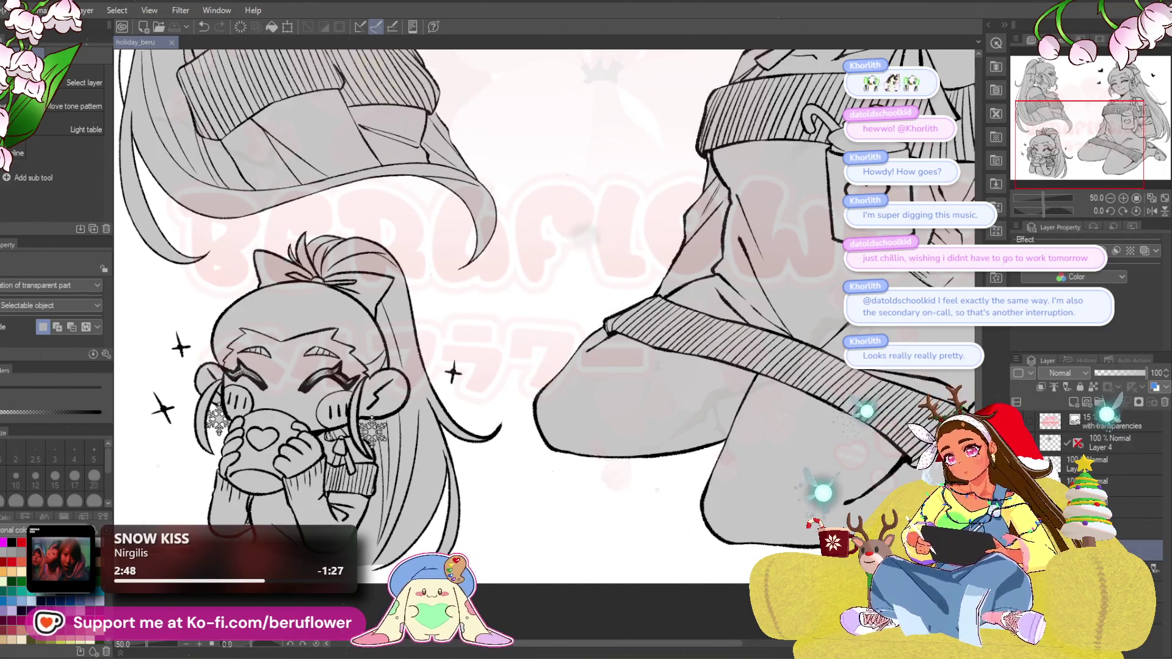
left_click(335, 421)
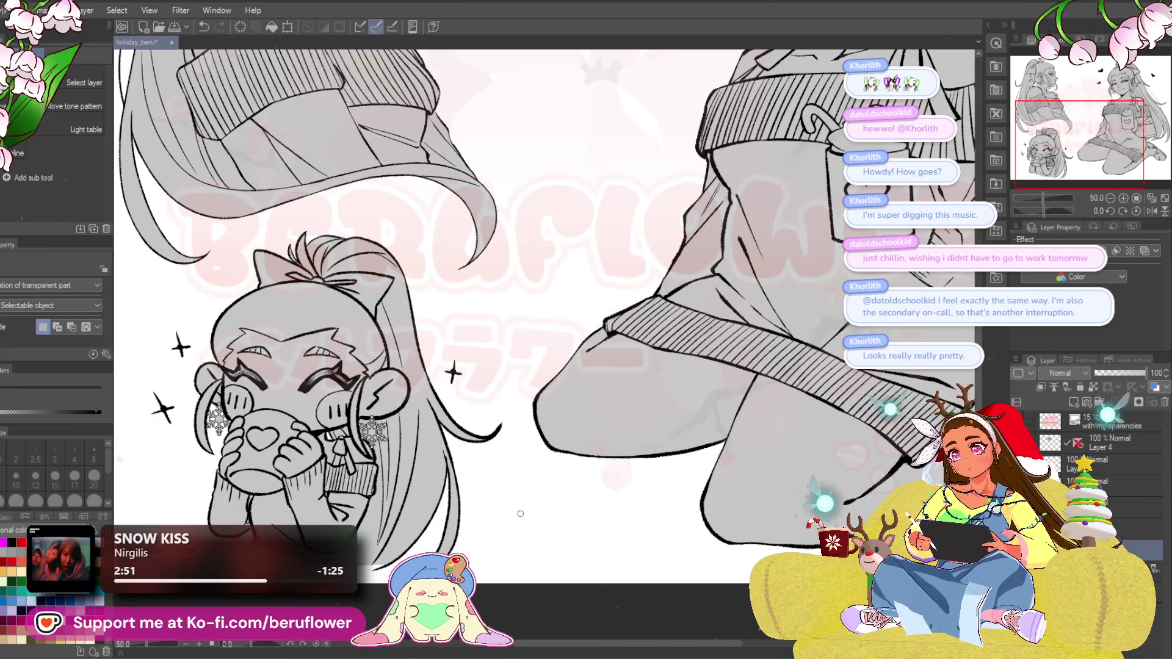
mouse_move(763, 490)
left_mouse_down()
mouse_move(835, 418)
mouse_move(841, 448)
left_mouse_up()
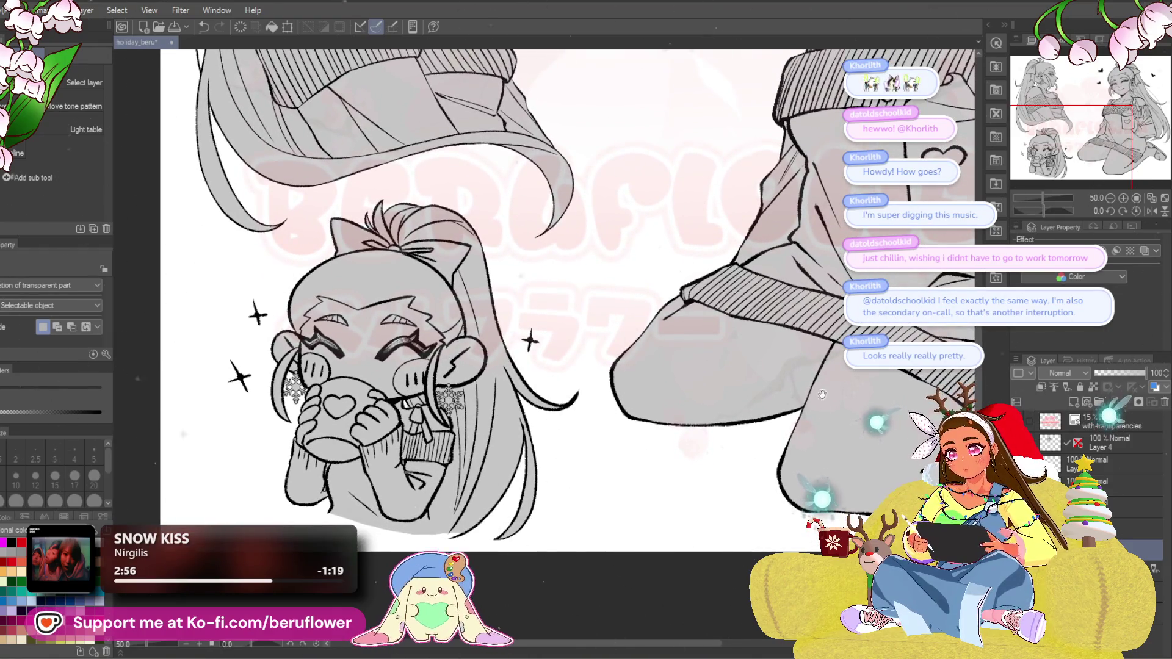
scroll(822, 394, "down", 4)
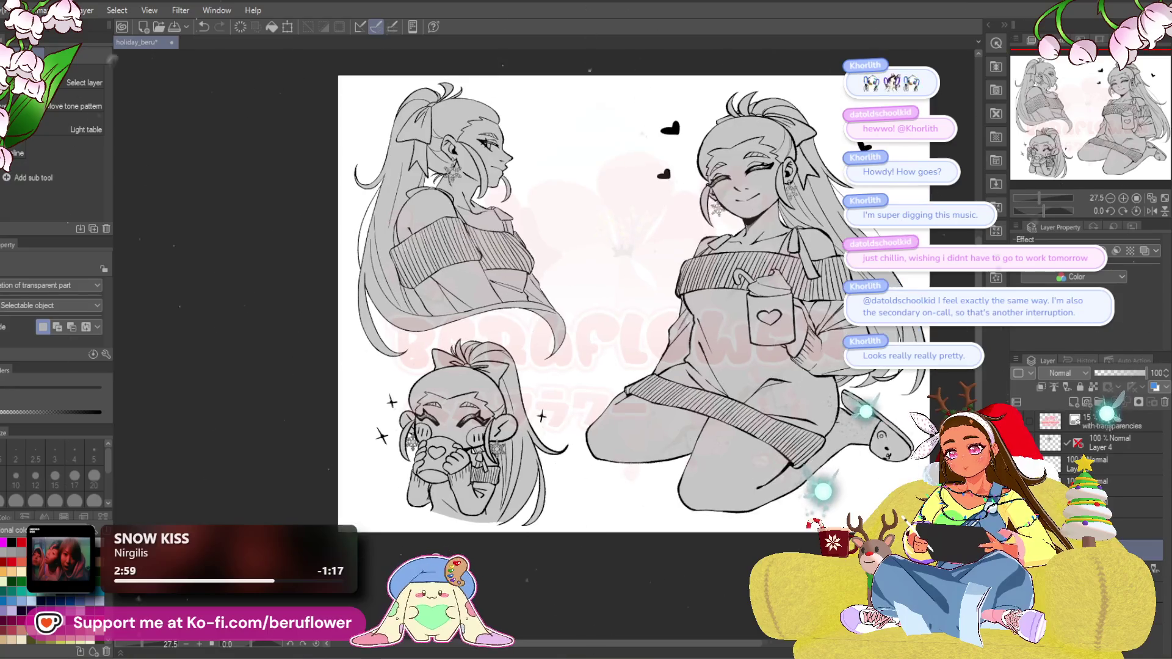
Save holiday_beru with Ctrl+S and recentre the whole sketch page.
left_click_drag(799, 453, 684, 474)
key("ctrl+s")
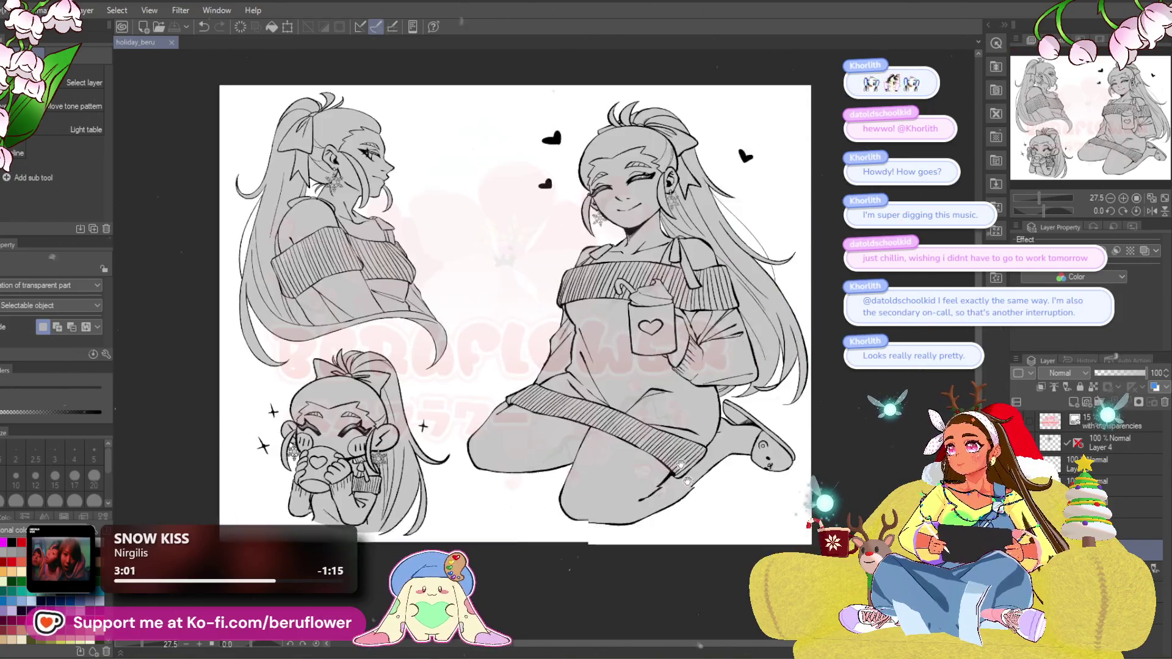
scroll(535, 583, "up", 1)
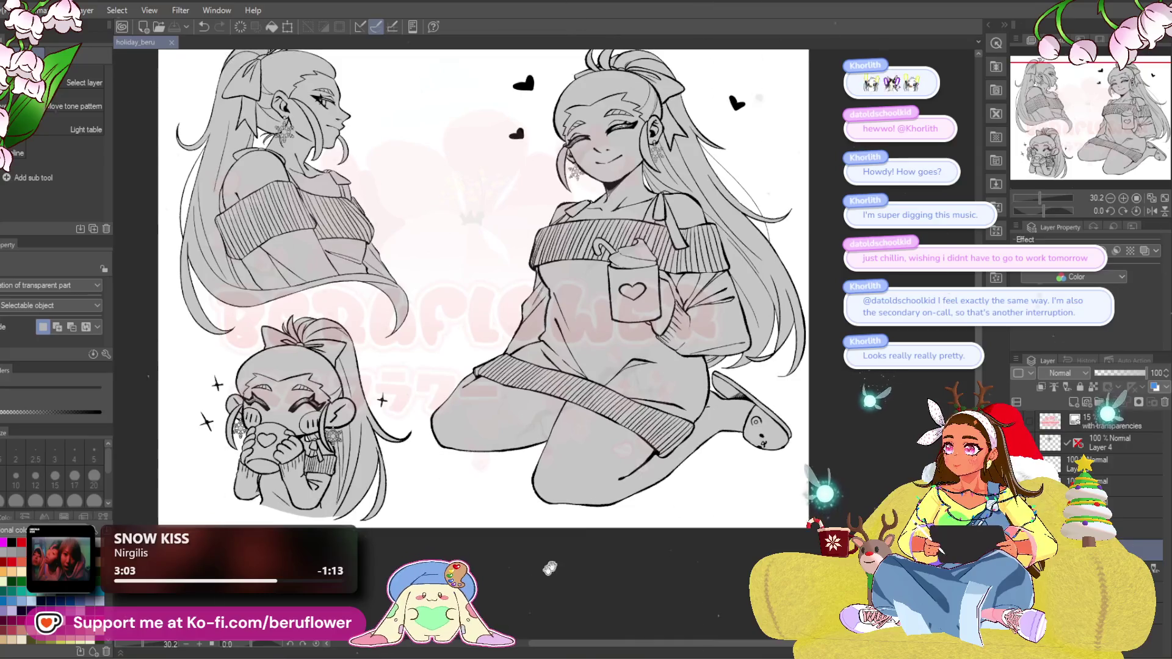
left_click_drag(608, 529, 641, 535)
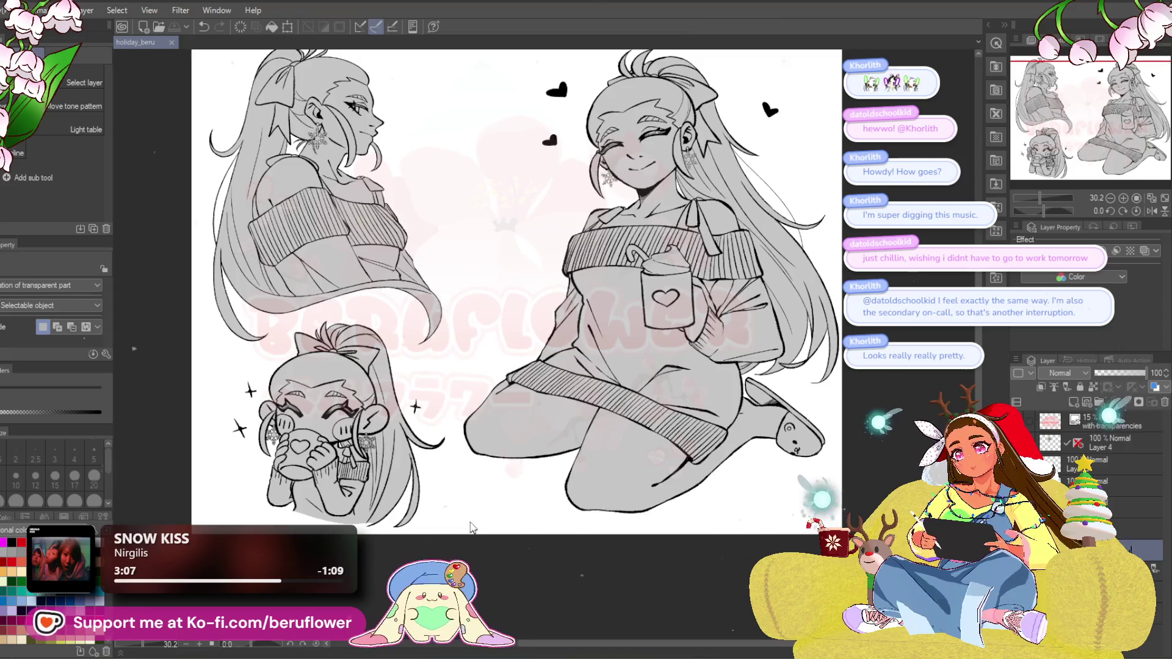
scroll(479, 513, "down", 2)
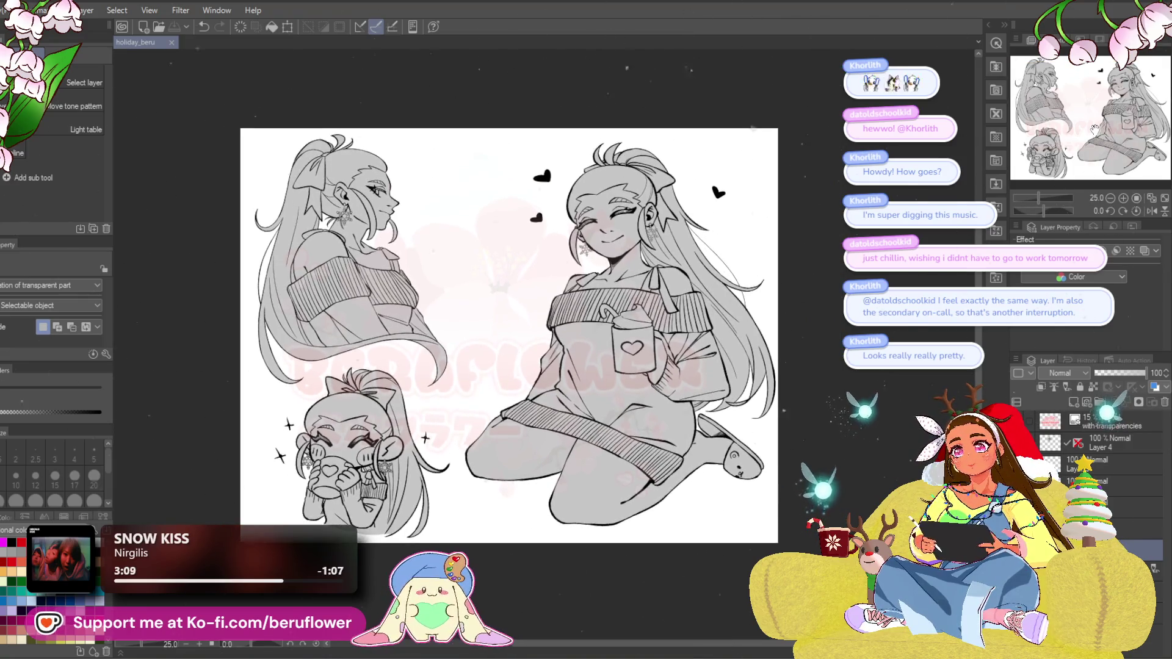
scroll(484, 232, "up", 1)
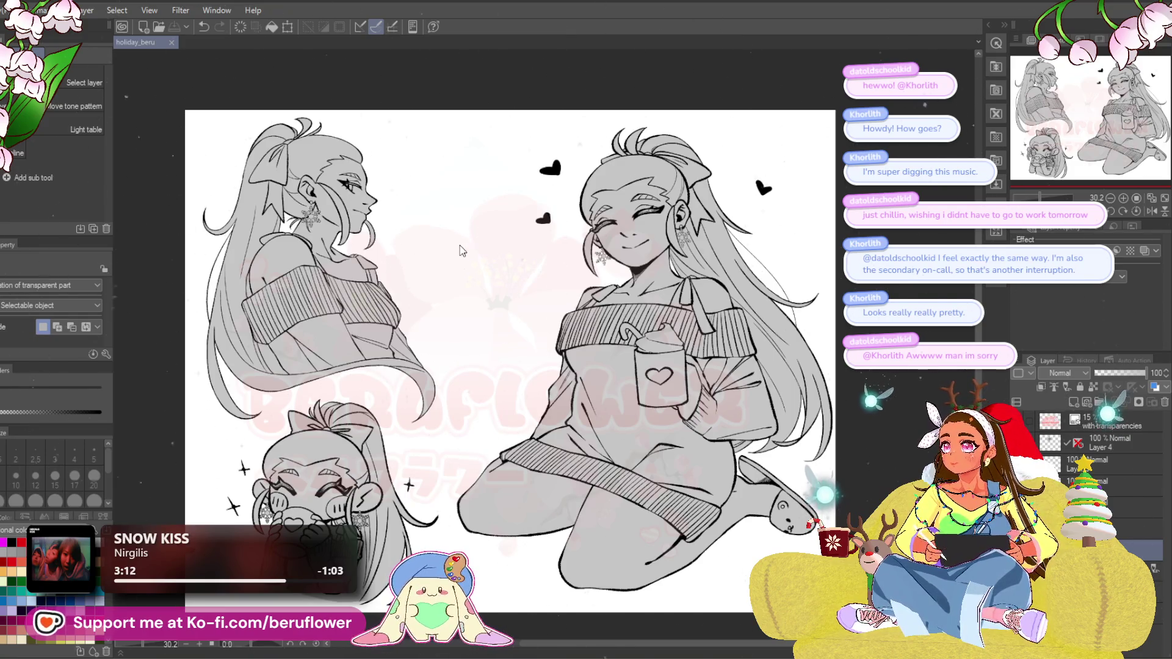
scroll(461, 250, "down", 1)
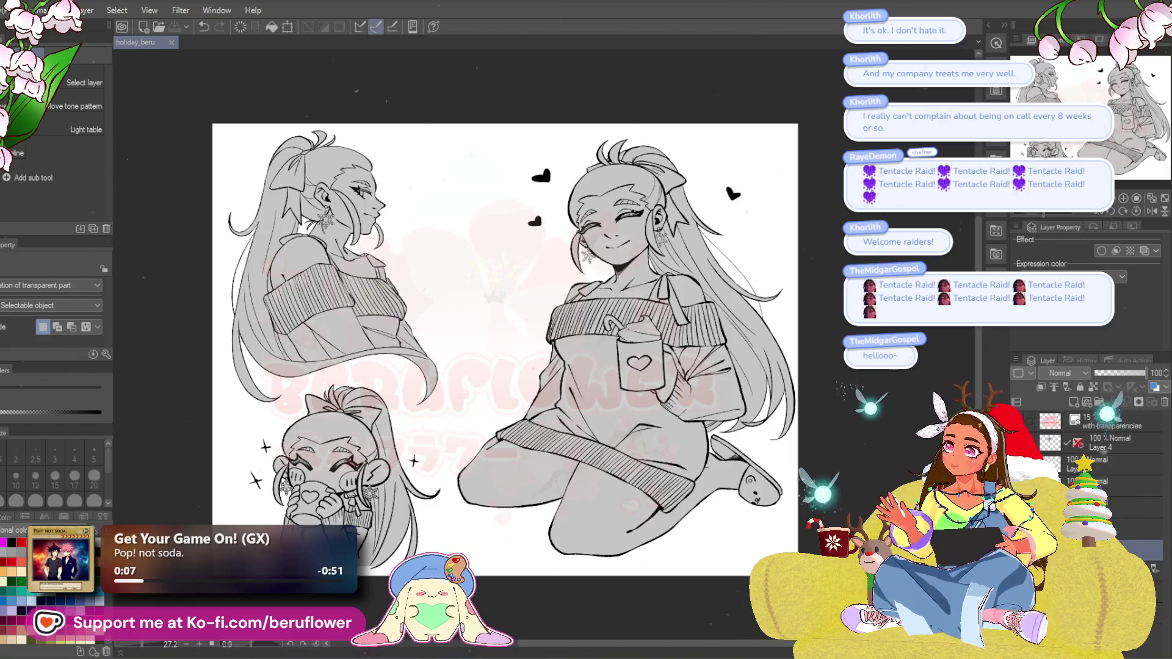
scroll(585, 176, "down", 1)
scroll(585, 176, "up", 1)
left_click_drag(178, 527, 207, 492)
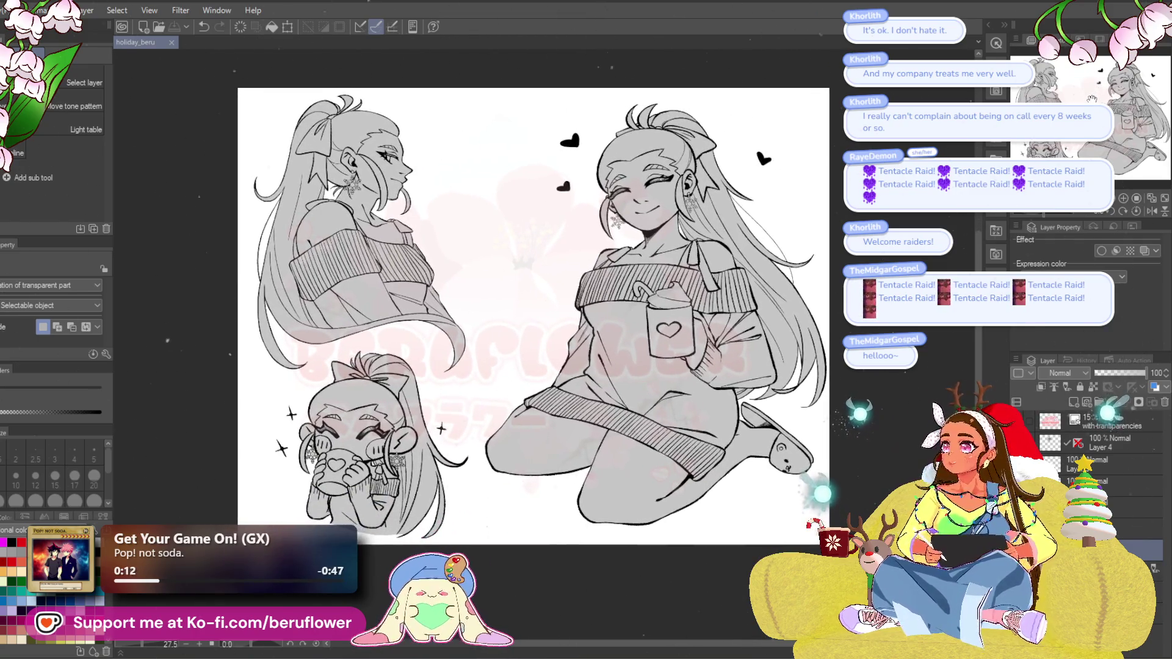
left_click_drag(531, 315, 526, 312)
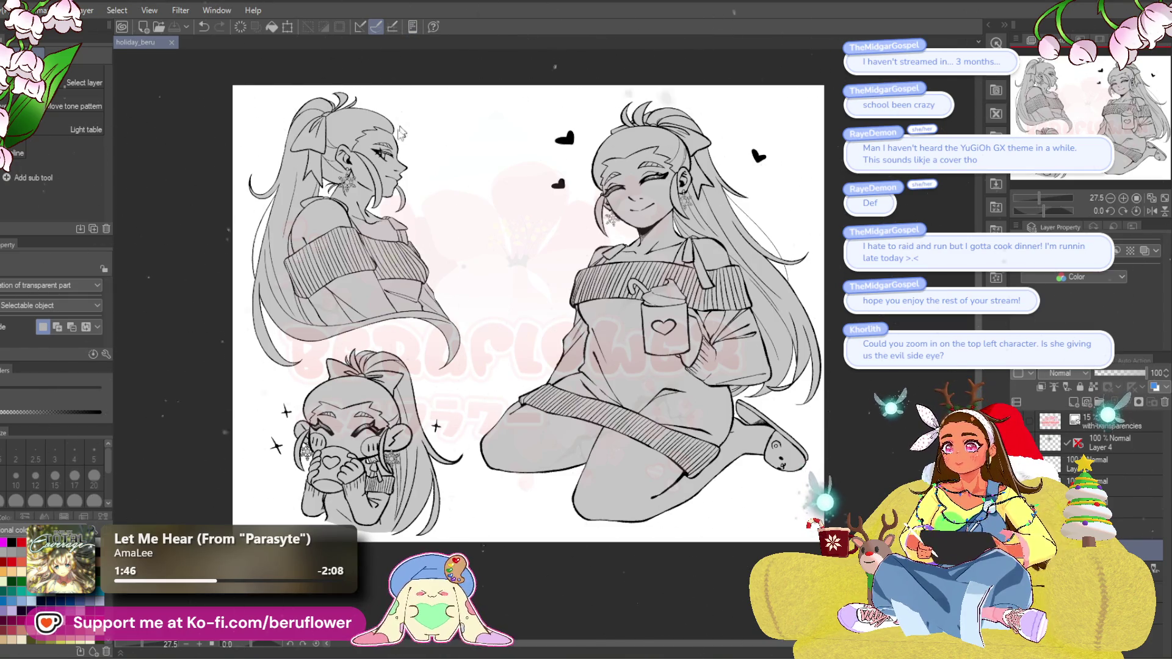
scroll(358, 166, "up", 5)
scroll(373, 118, "down", 1)
scroll(388, 122, "down", 1)
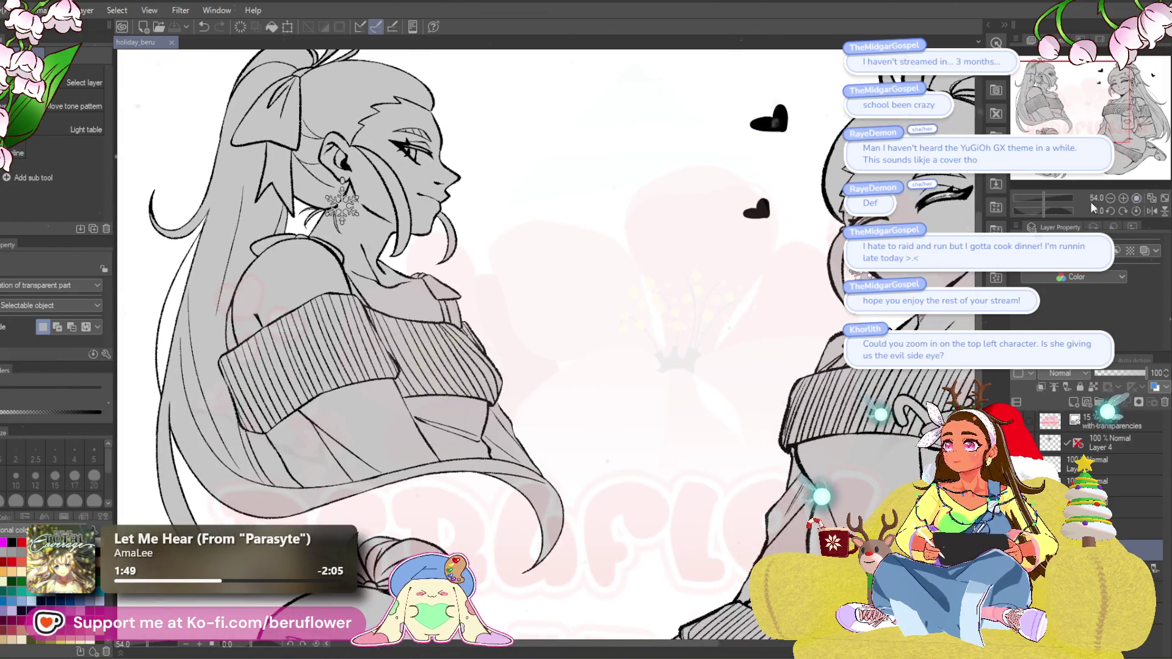
left_click_drag(1075, 119, 1063, 116)
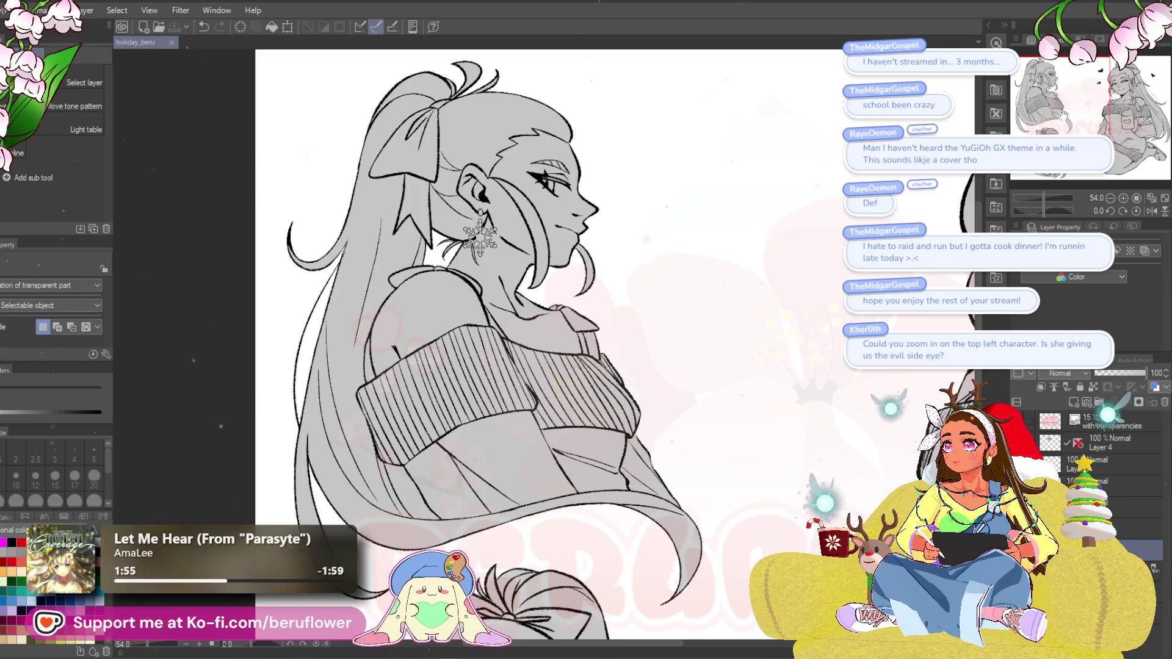
left_click_drag(1062, 116, 1066, 116)
scroll(533, 222, "up", 5)
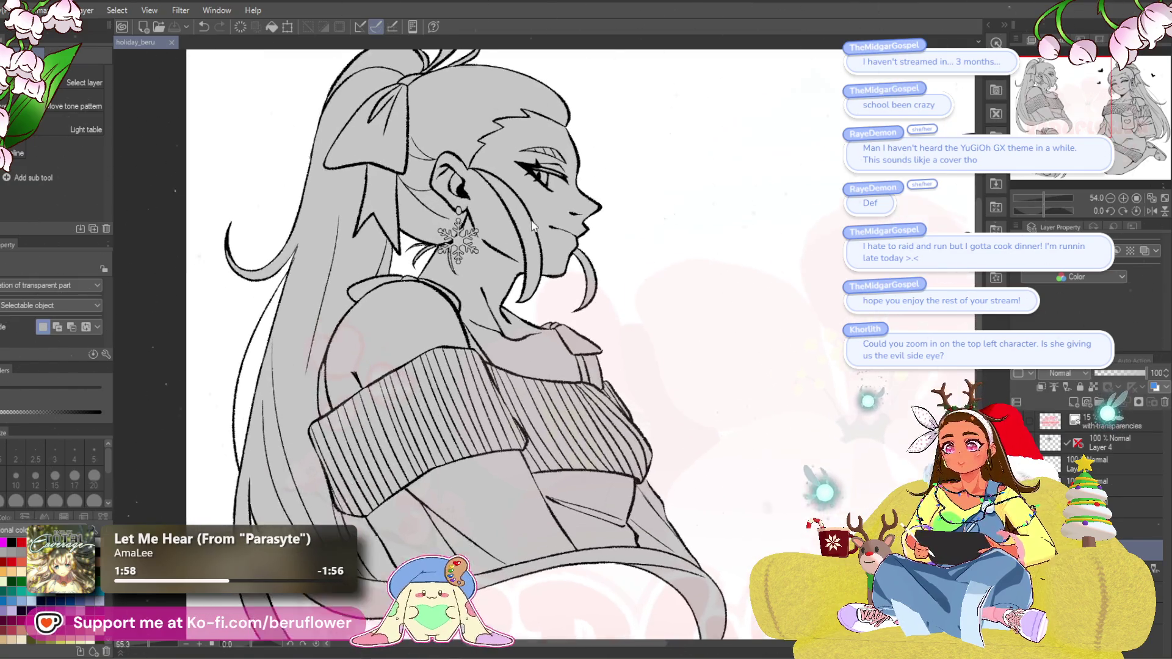
scroll(533, 217, "down", 6)
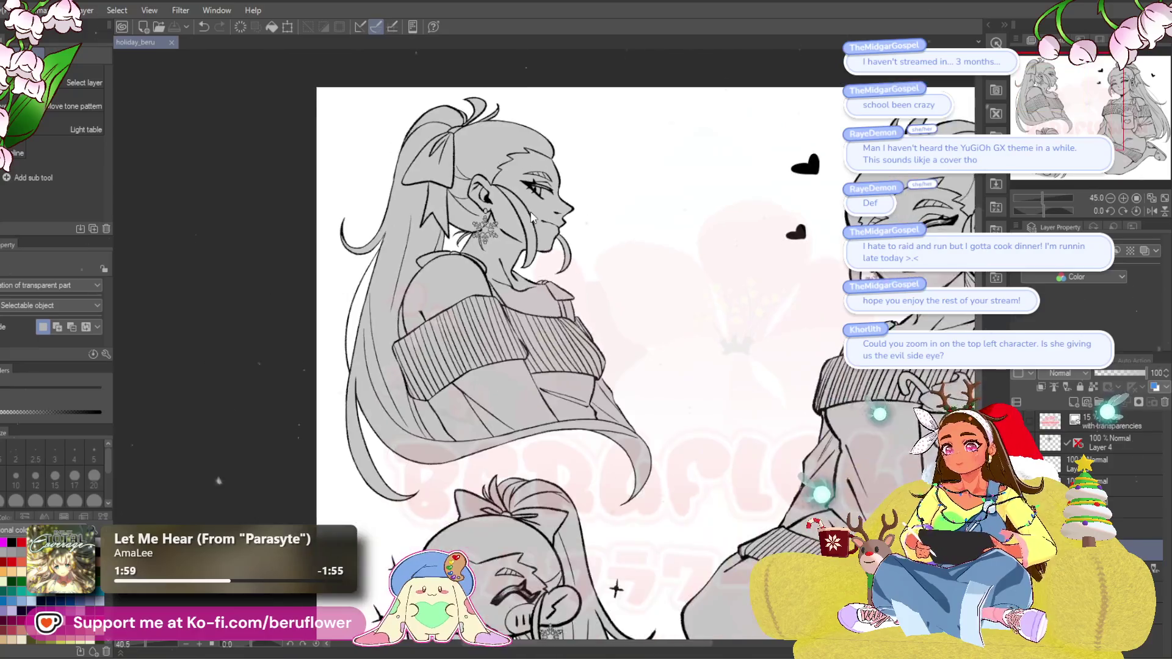
scroll(532, 211, "down", 1)
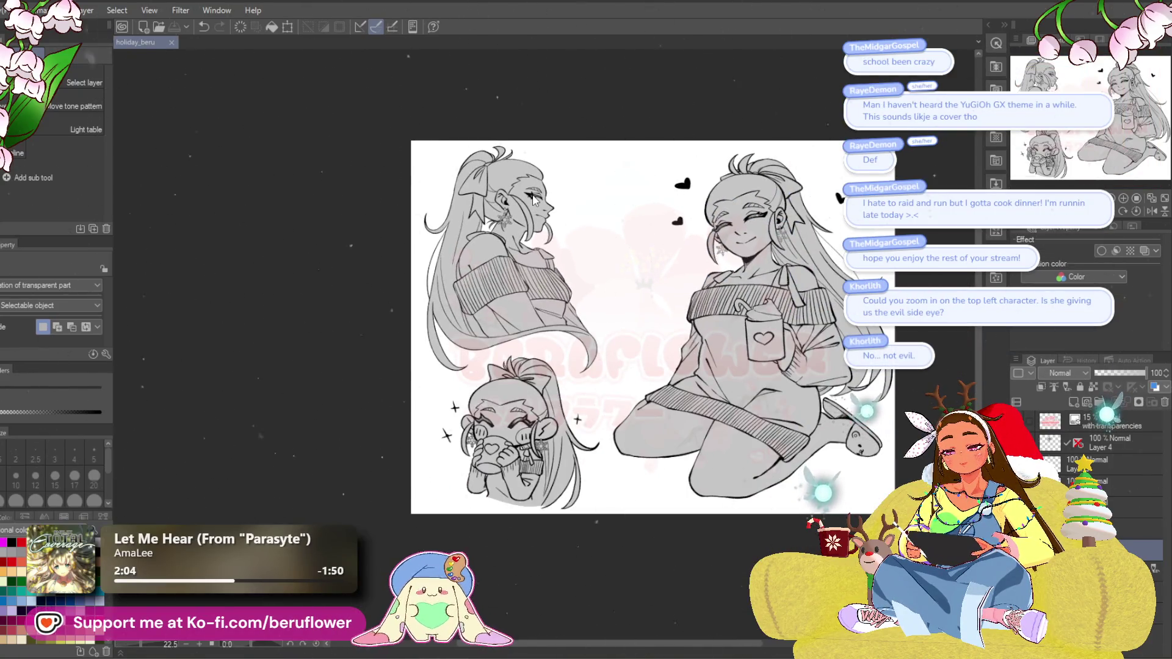
scroll(533, 199, "up", 1)
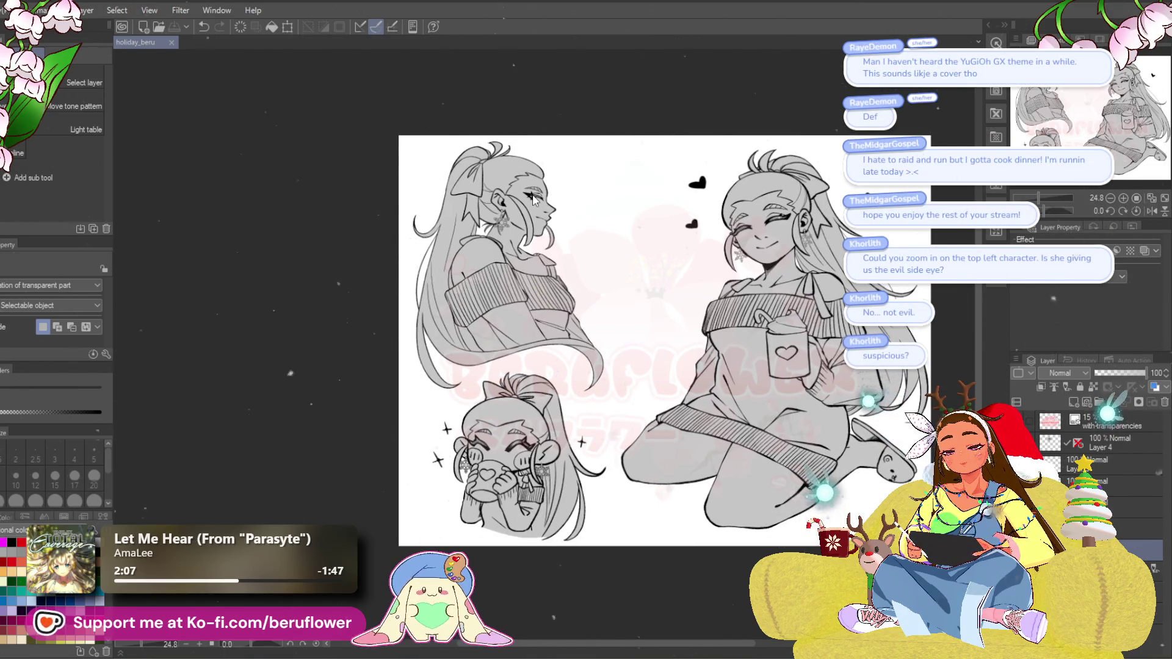
scroll(532, 198, "up", 1)
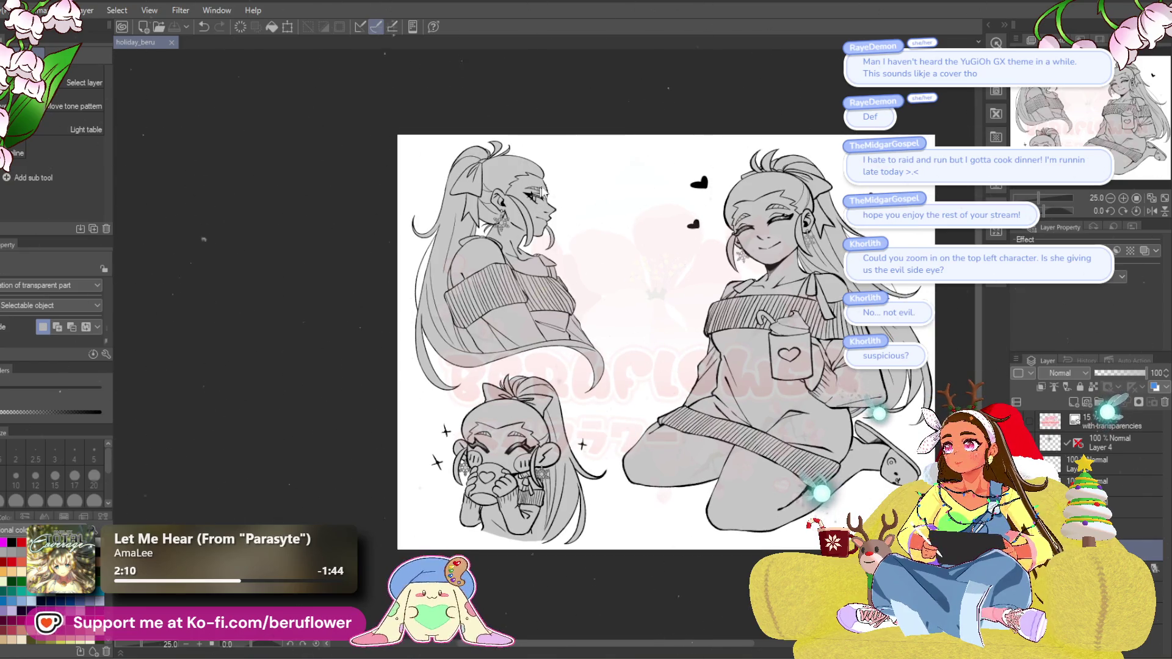
scroll(696, 183, "up", 1)
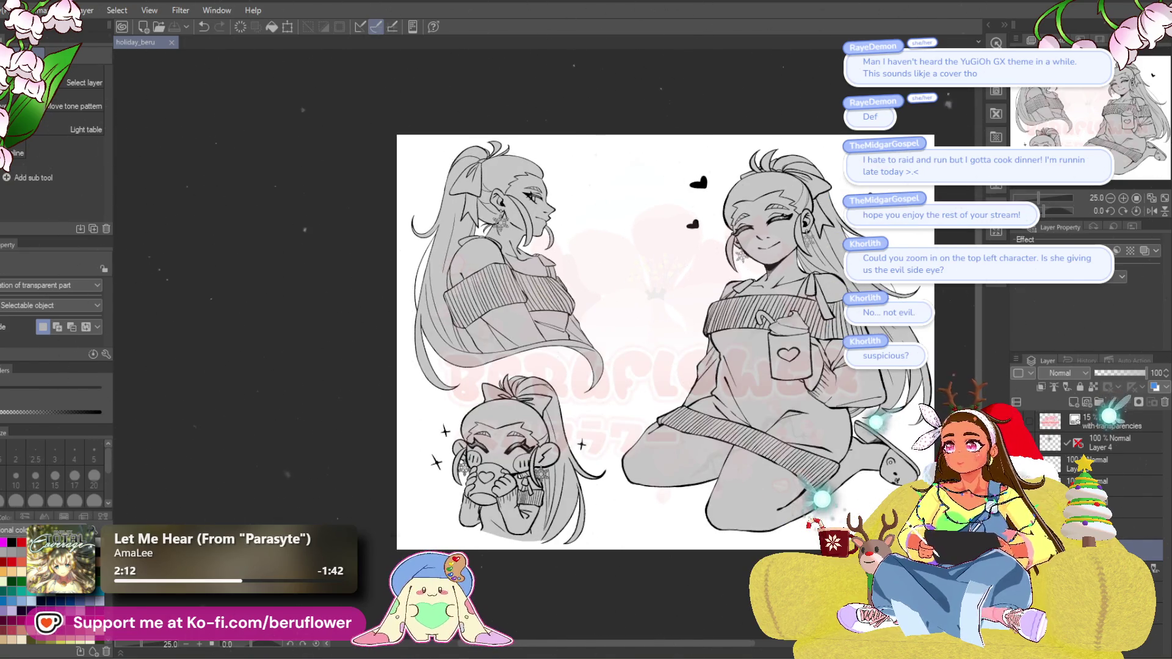
scroll(546, 242, "up", 3)
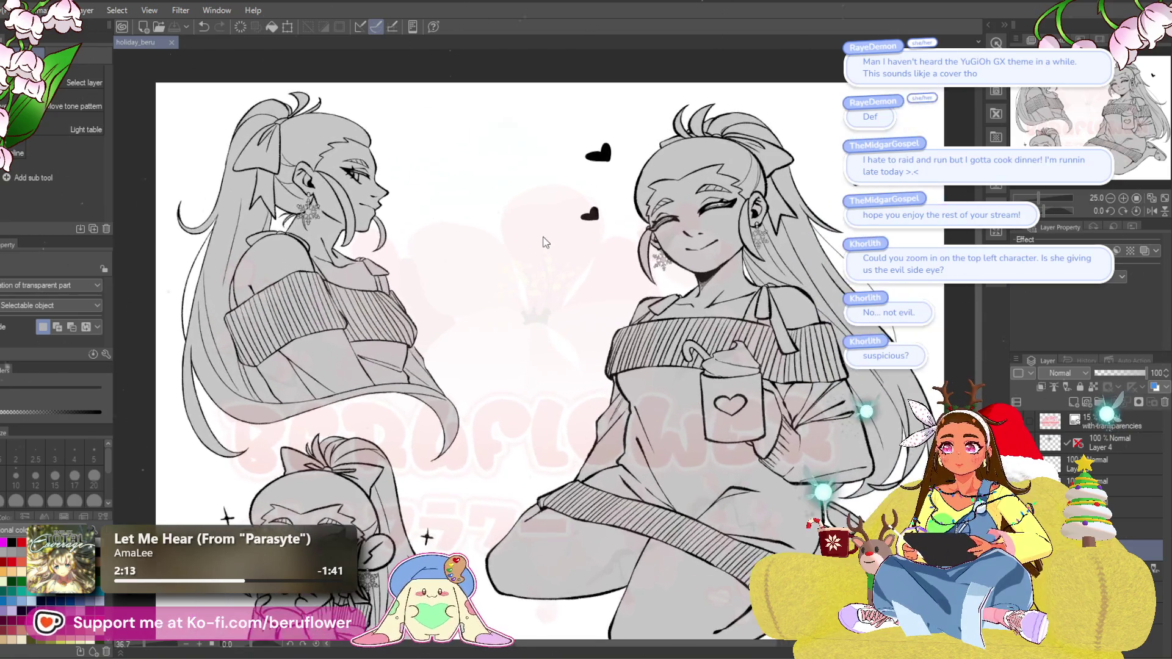
scroll(545, 243, "down", 2)
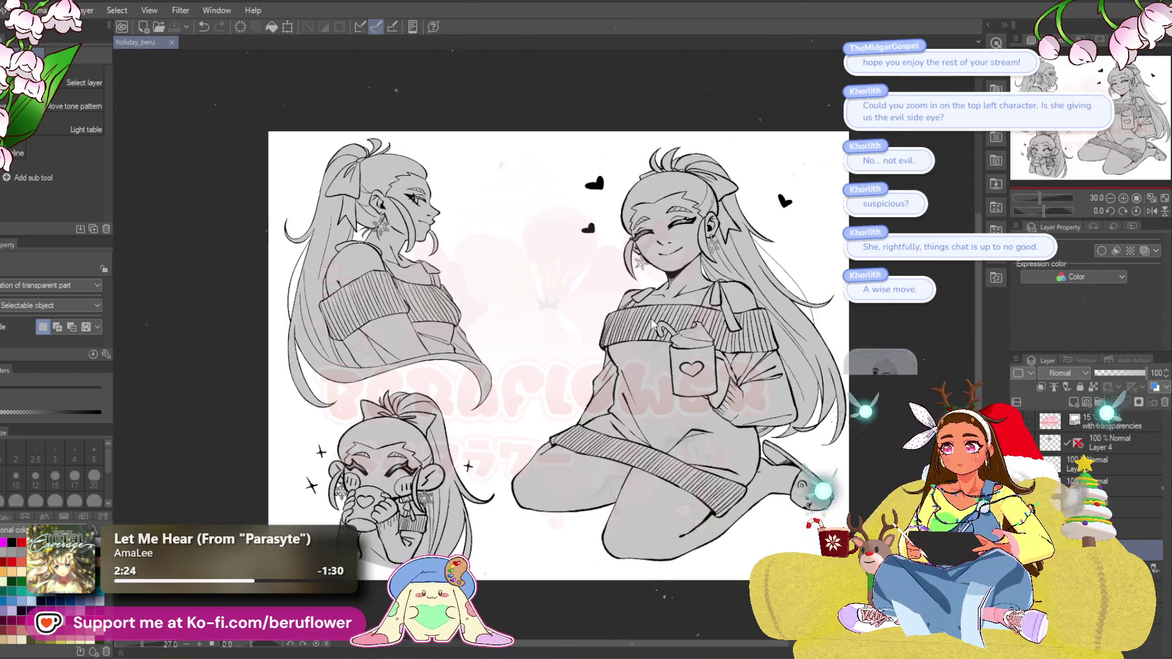
scroll(308, 181, "up", 2)
scroll(380, 167, "up", 3)
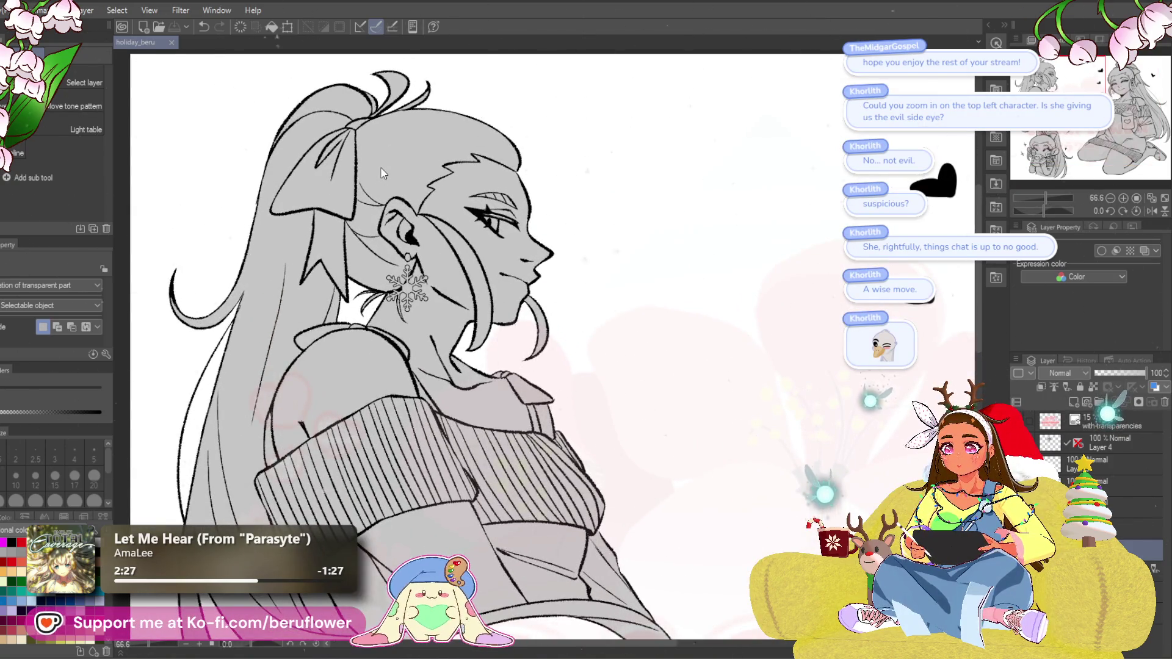
scroll(380, 167, "down", 5)
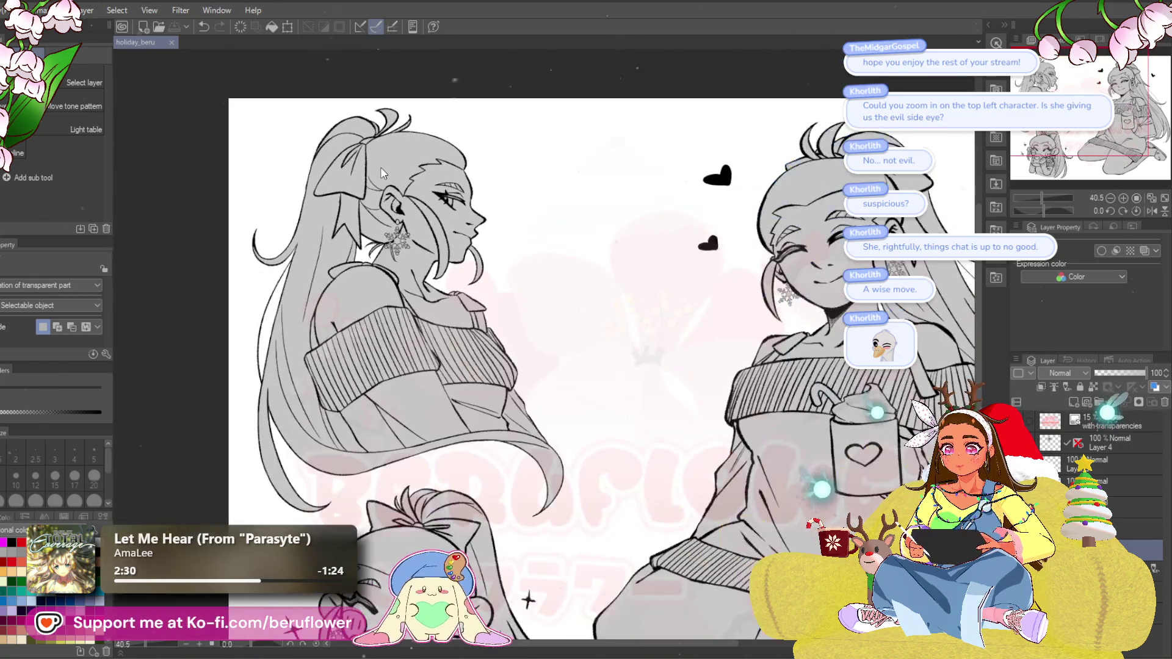
scroll(786, 328, "up", 1)
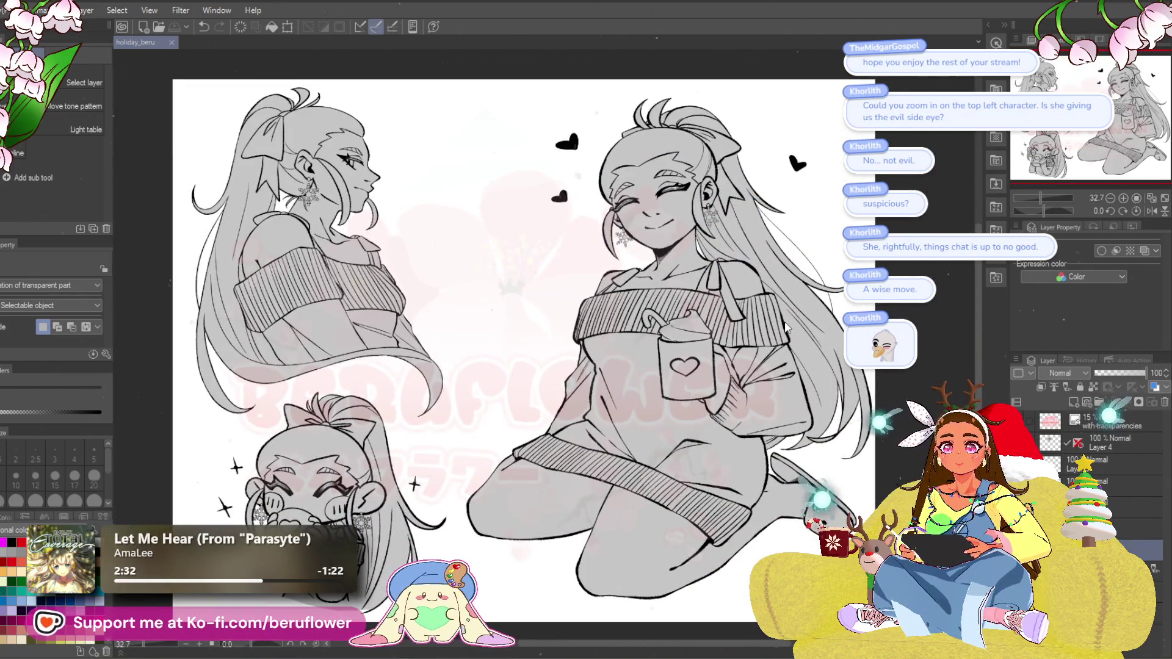
scroll(786, 328, "up", 1)
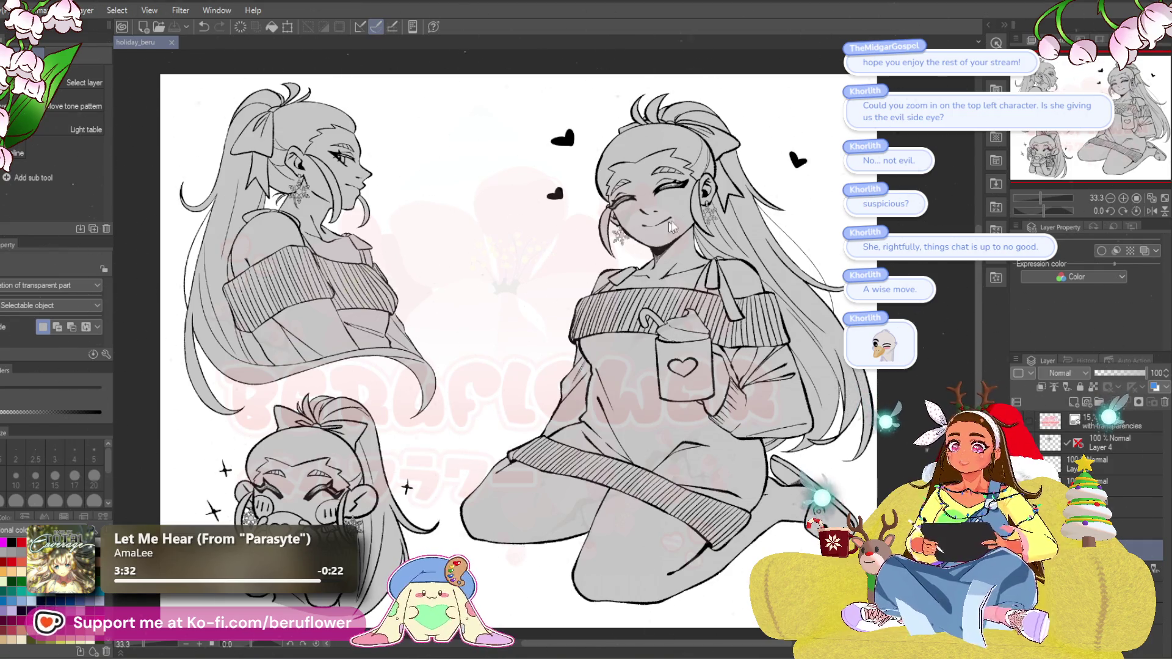
scroll(661, 227, "down", 1)
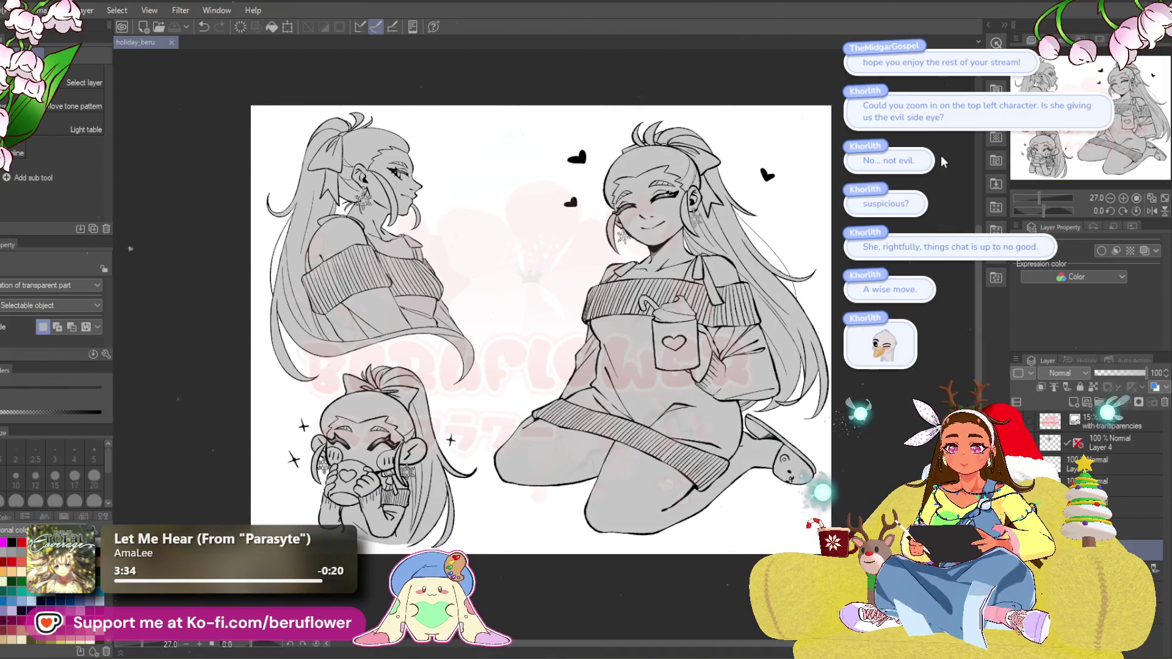
scroll(650, 207, "down", 3)
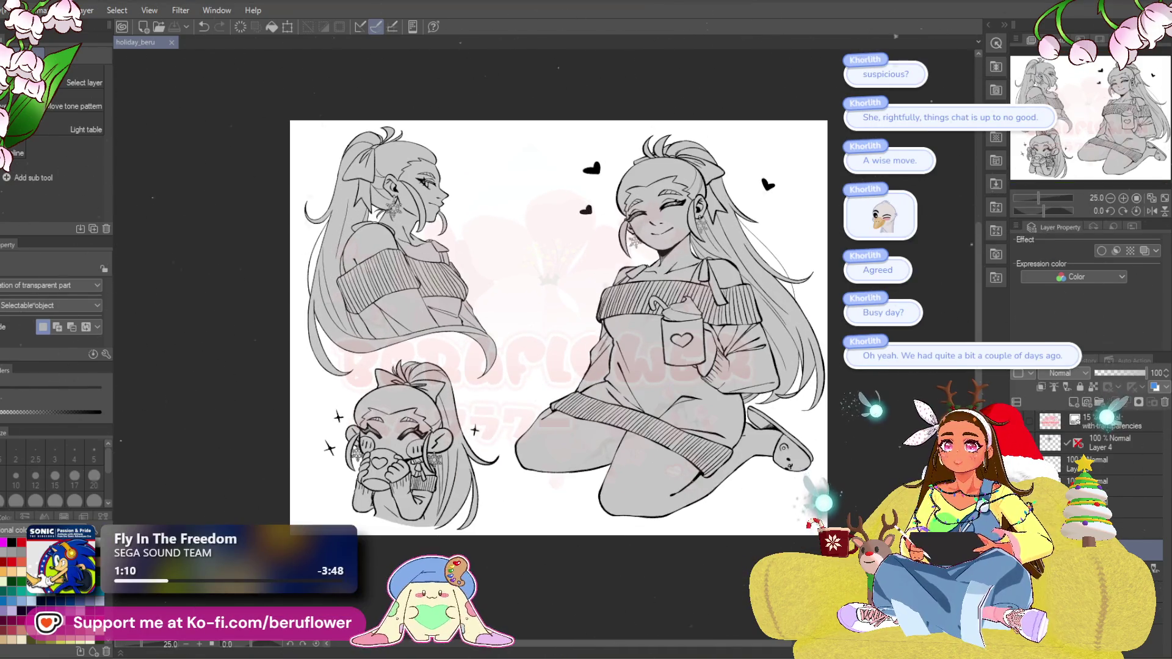